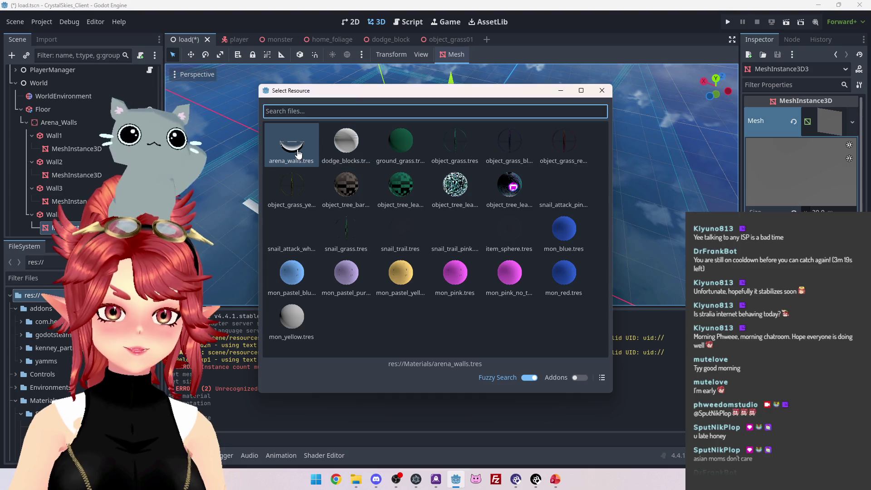
Give Wall3's mesh a new 30 m BoxMesh with the arena_walls material
left_click(307, 181)
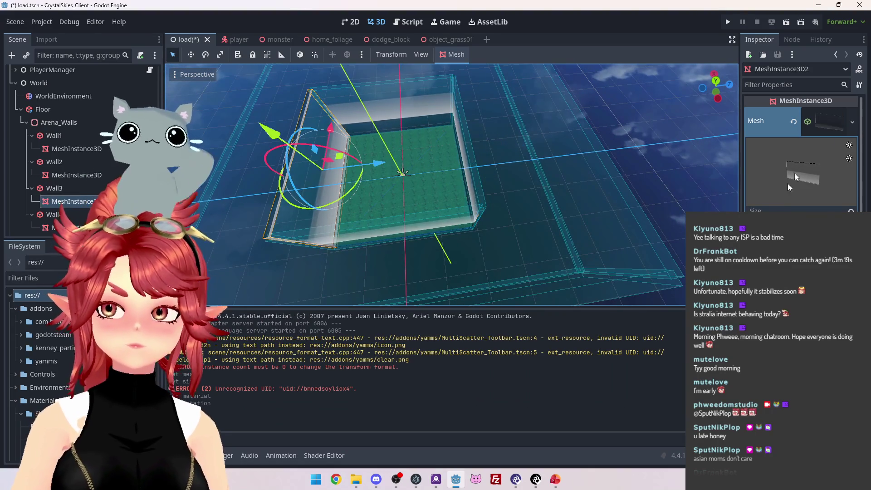
left_click(853, 122)
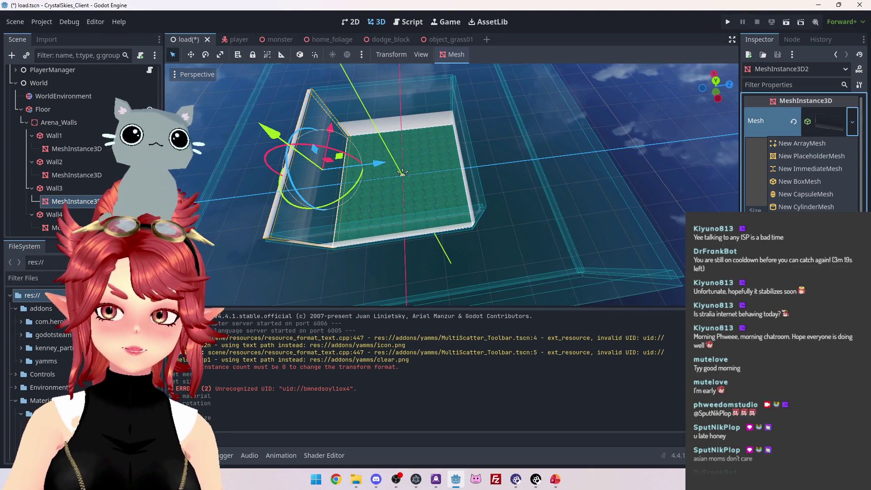
left_click(800, 181)
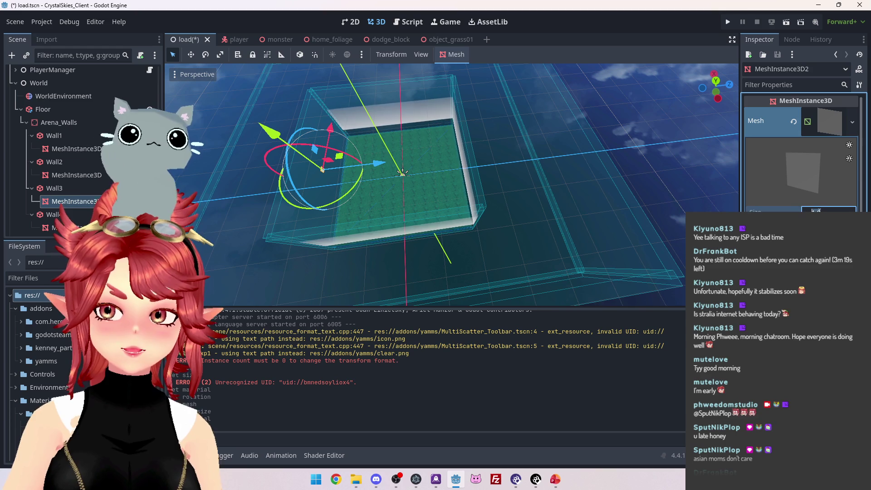
key("Return")
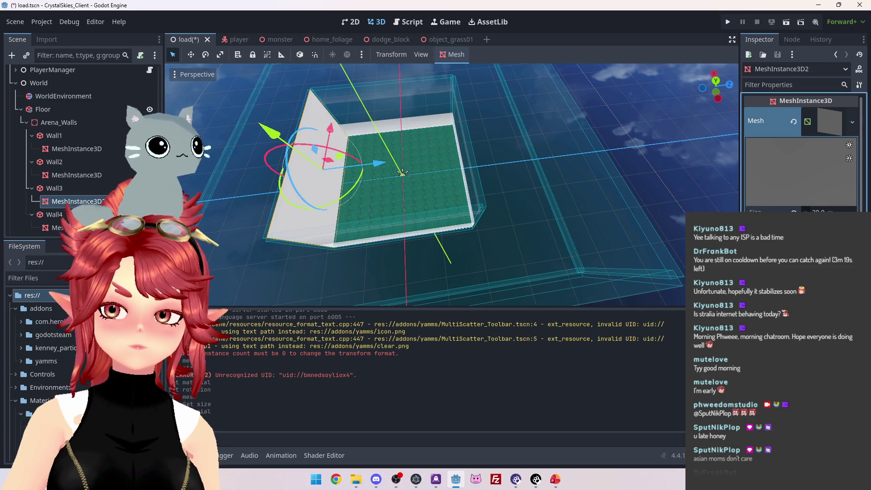
double_click(339, 150)
Frame a high view of the walls around the grass floor and save the scene
mouse_move(391, 256)
left_mouse_down()
mouse_move(480, 166)
mouse_move(513, 227)
mouse_move(620, 220)
mouse_move(510, 249)
mouse_move(591, 211)
mouse_move(610, 223)
left_mouse_up()
scroll(546, 230, "down", 5)
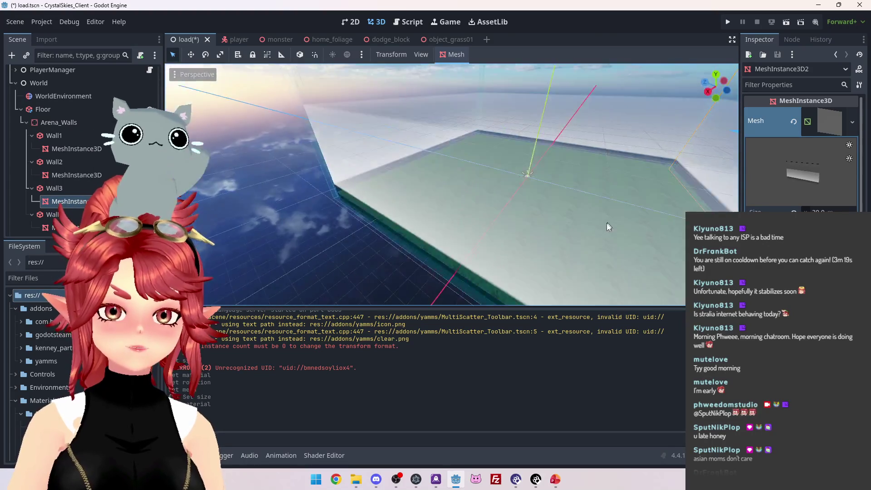
key("f")
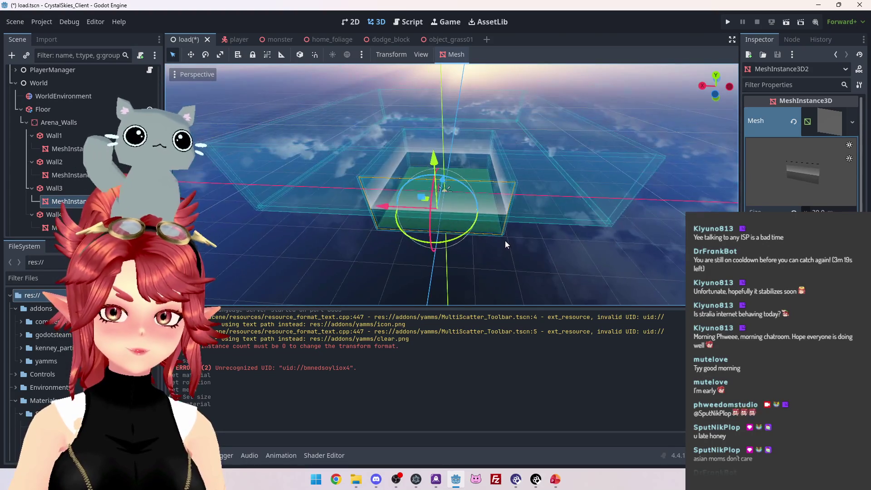
scroll(518, 245, "up", 5)
mouse_move(526, 244)
left_mouse_down()
mouse_move(503, 249)
mouse_move(438, 215)
mouse_move(496, 250)
mouse_move(483, 225)
left_mouse_up()
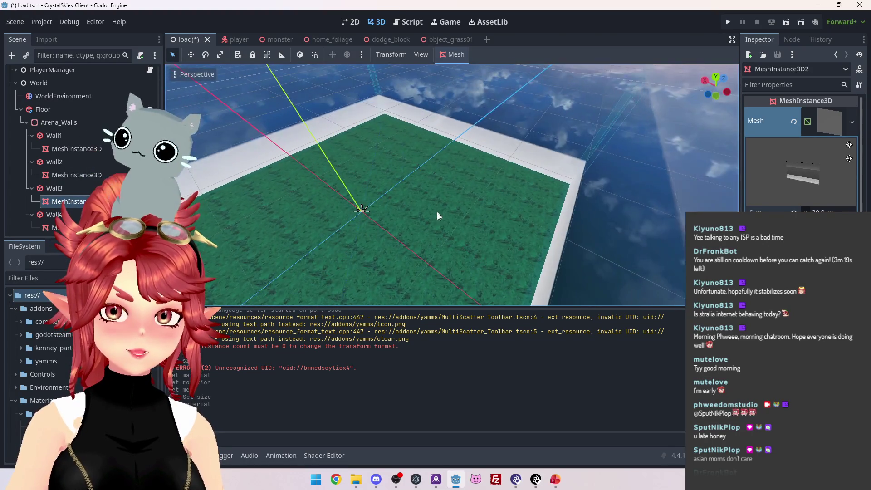
key("ctrl+s")
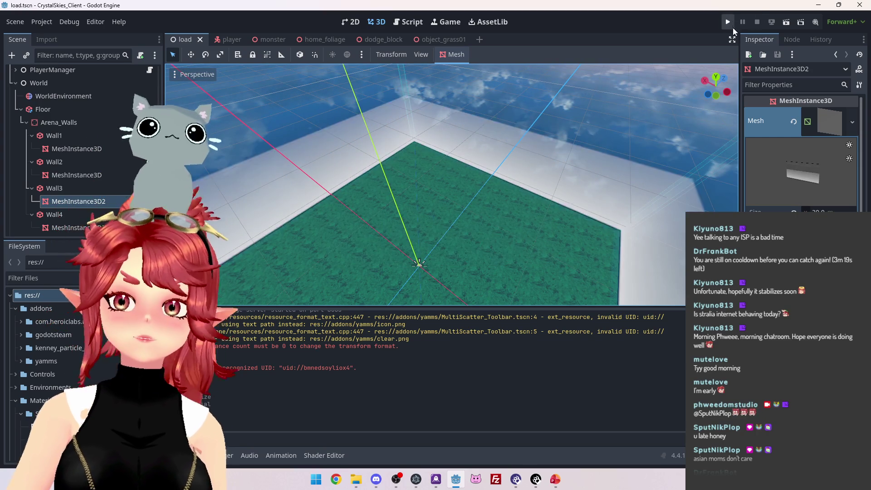
Run the game and create a new lobby named asdd
left_click(729, 20)
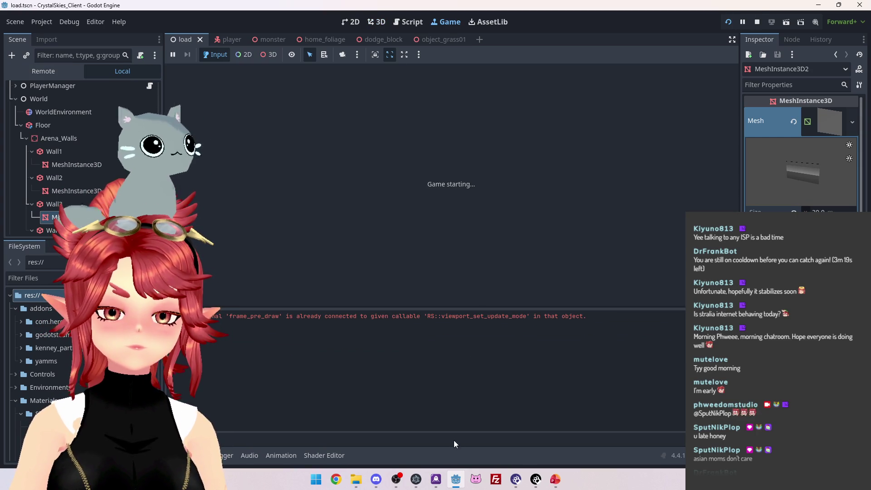
left_click(376, 479)
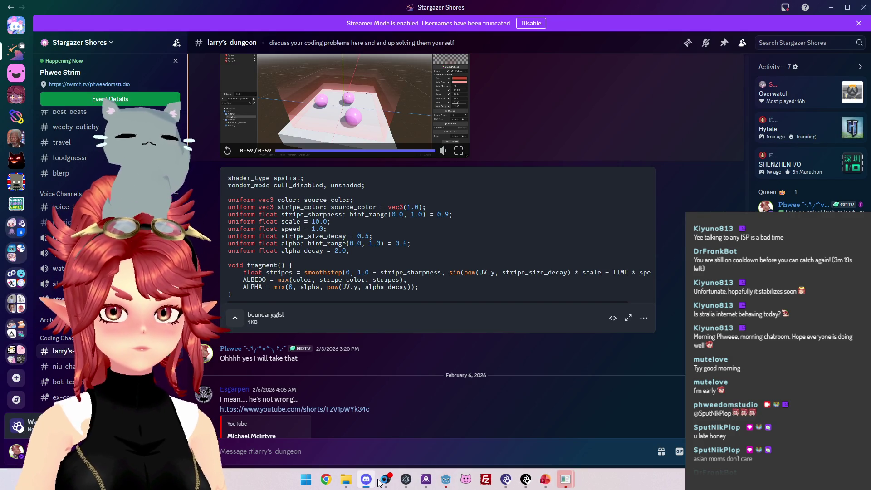
left_click(444, 480)
left_click(504, 217)
type("asdd")
left_click(508, 272)
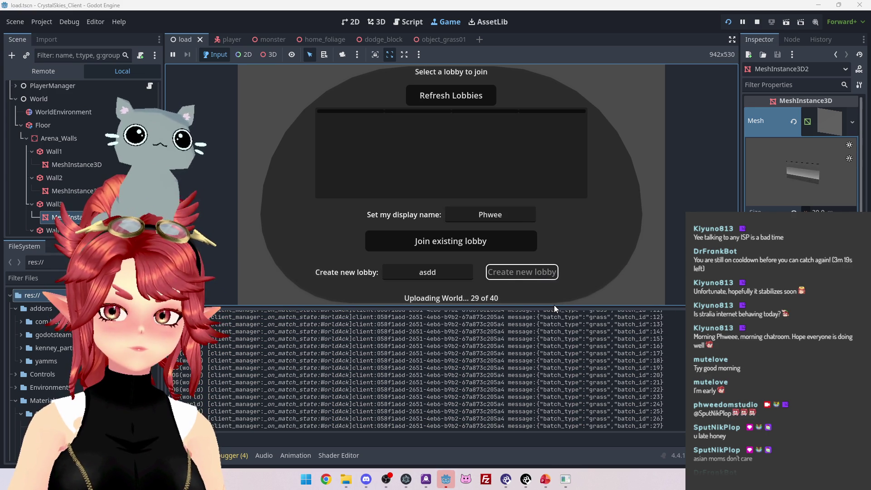
Bring the second game client forward and refresh its lobby list to show asdd
left_click_drag(554, 307, 554, 202)
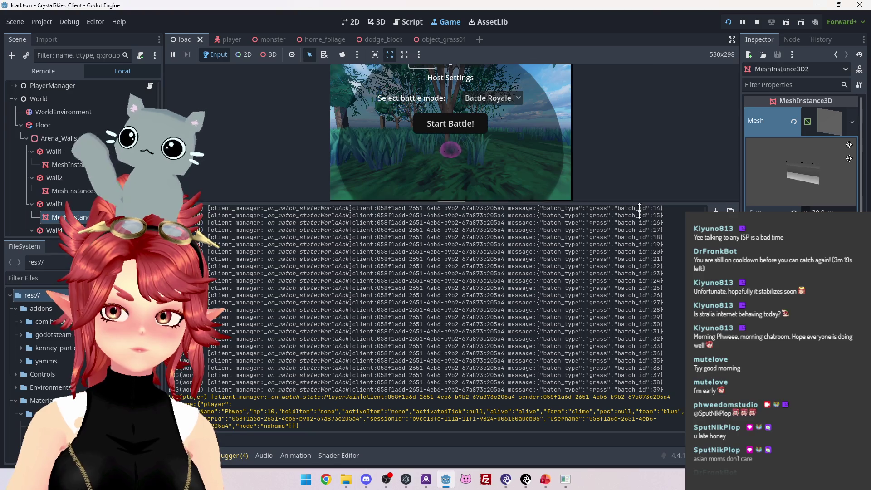
left_click_drag(641, 202, 627, 348)
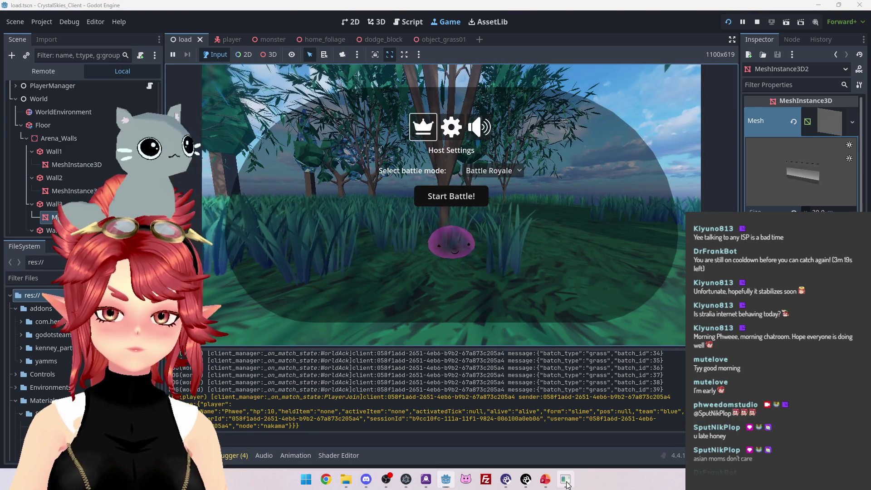
left_click(567, 482)
left_click(457, 146)
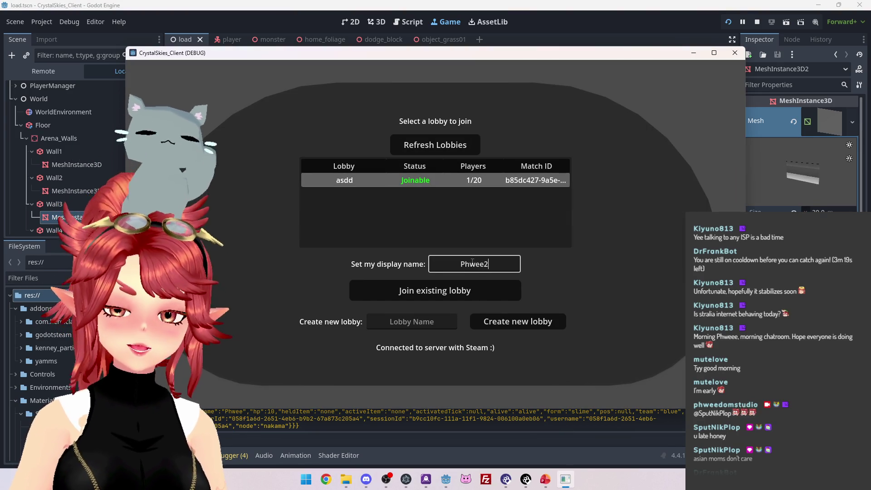
Join asdd from the second client, then start a Battle Royale match from the host
left_click(468, 297)
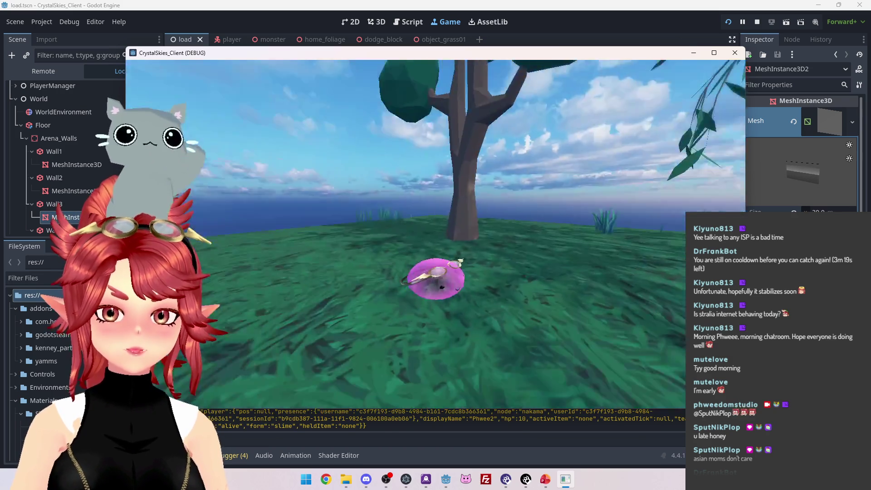
key("Escape")
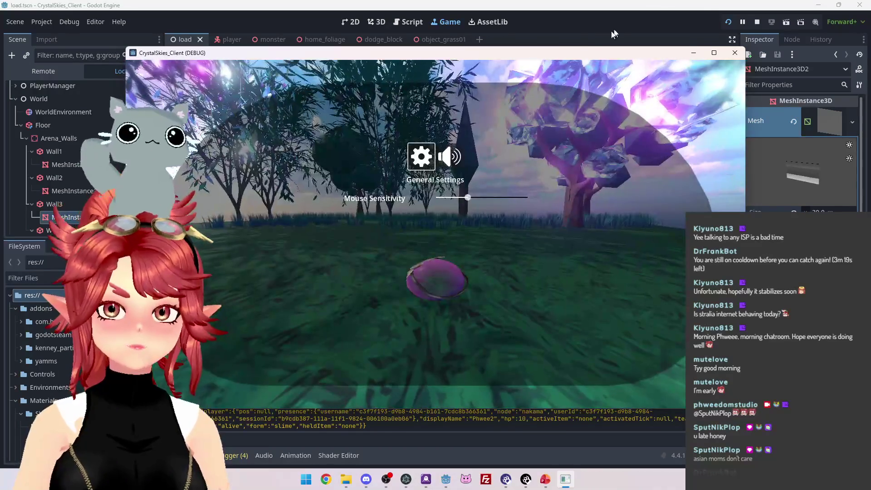
key("alt+Tab")
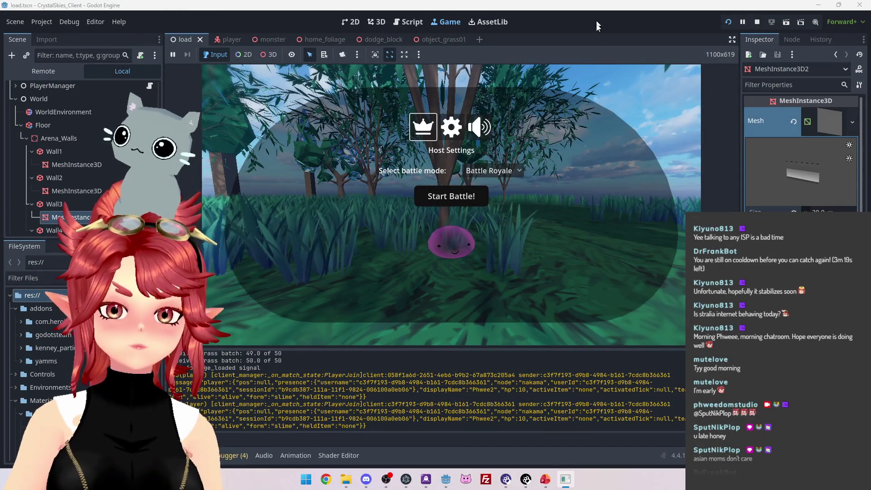
left_click(436, 196)
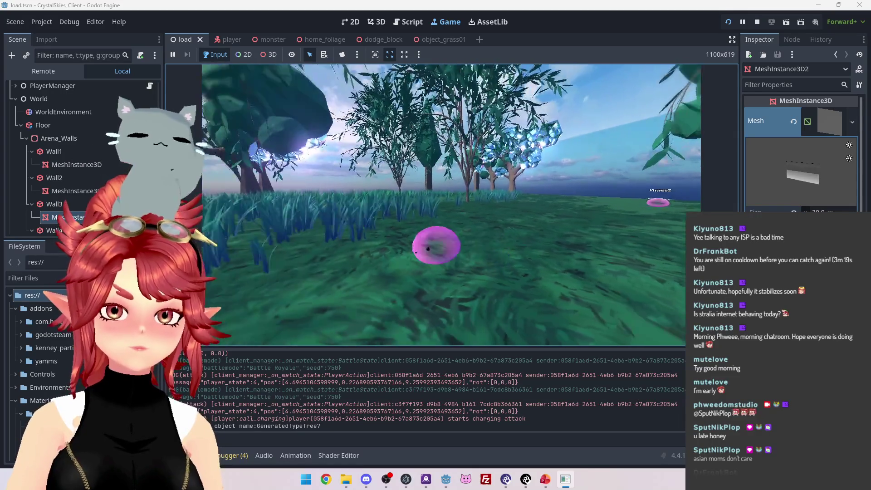
key("Escape")
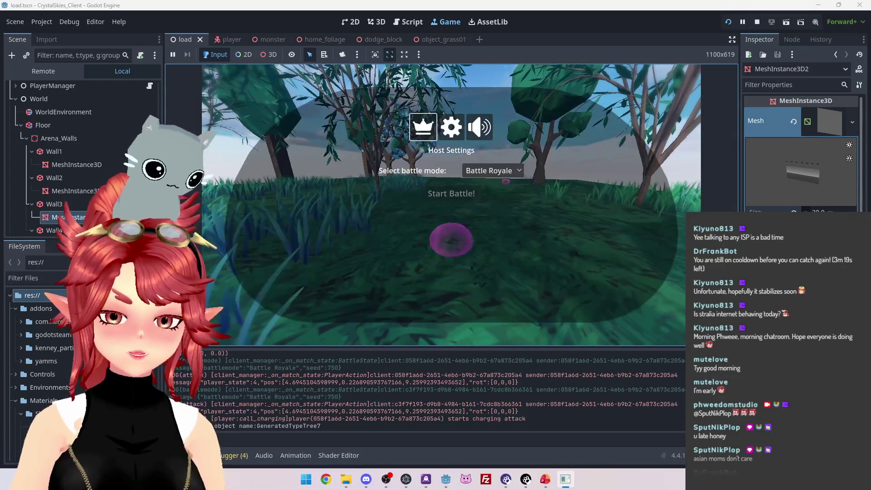
In Discord, scrub through the arena wall shader video near its end and pause it
left_click(364, 481)
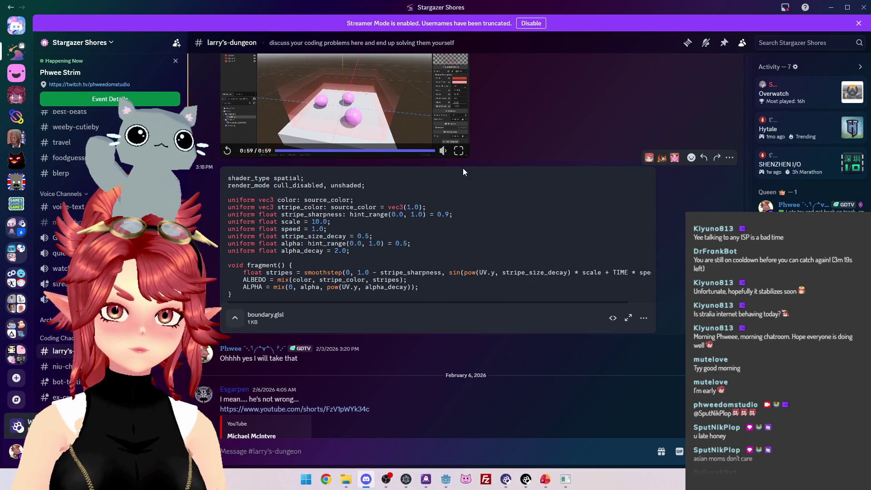
scroll(463, 171, "up", 3)
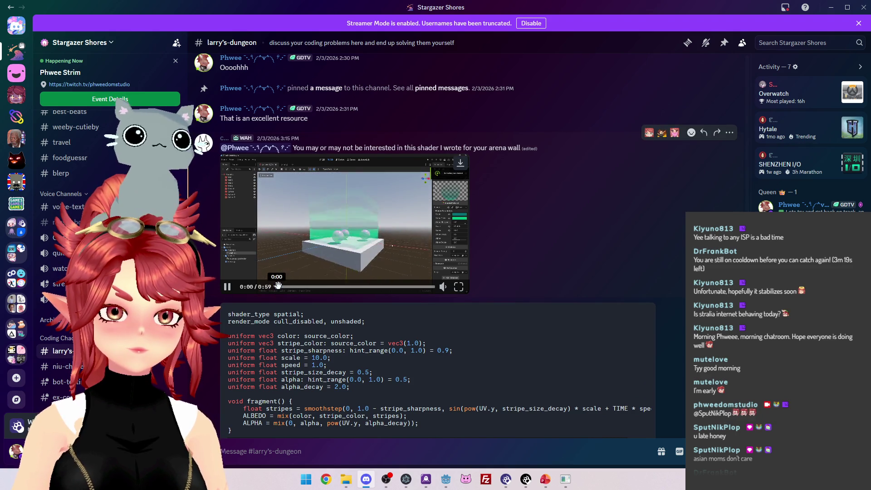
left_click_drag(334, 287, 403, 287)
left_click(421, 292)
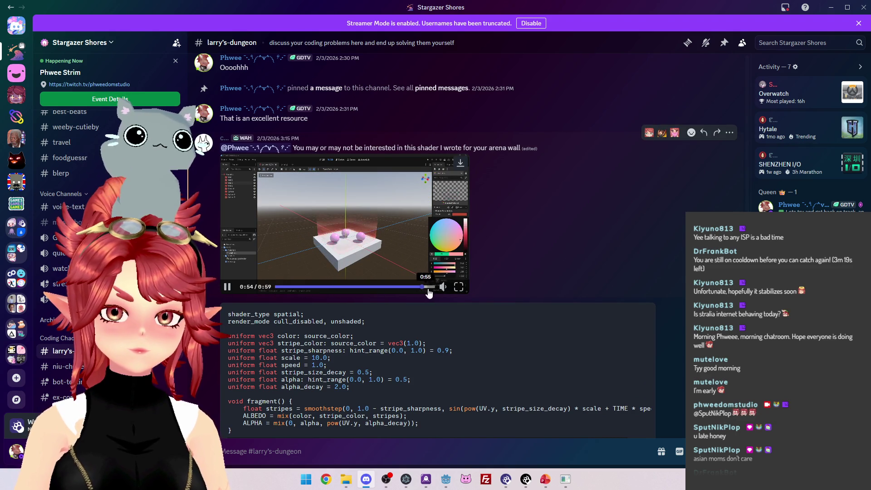
left_click(418, 291)
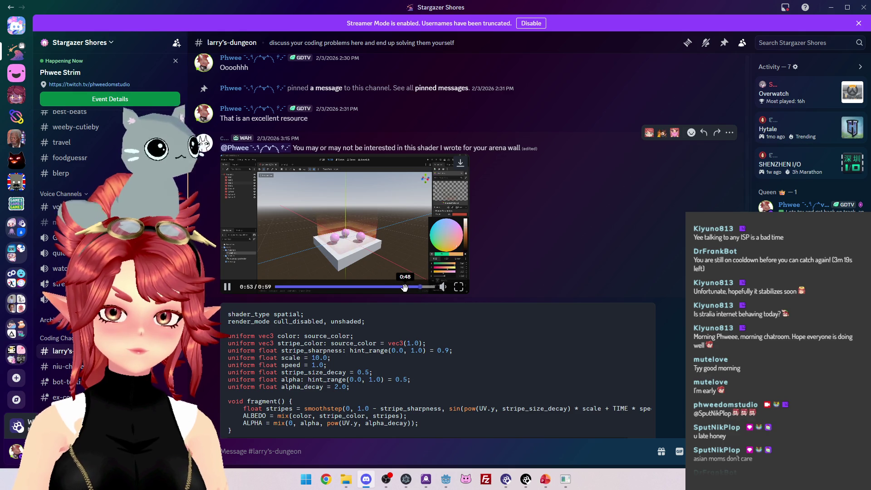
left_click(406, 293)
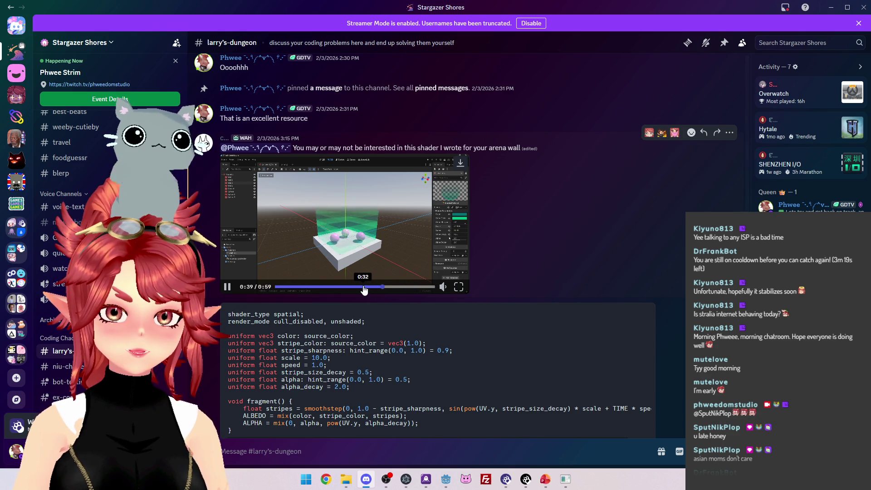
left_click(362, 272)
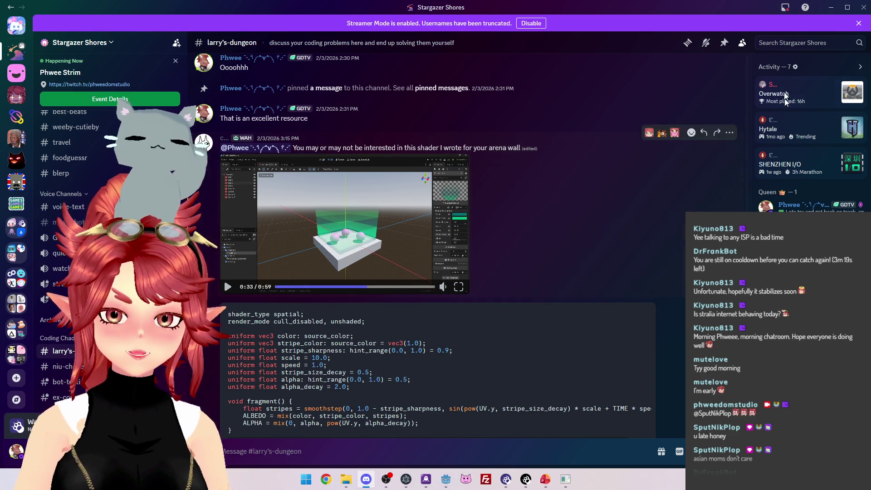
Minimize Discord and show the game's Audio Settings panel
left_click(790, 93)
left_click(832, 7)
left_click(482, 130)
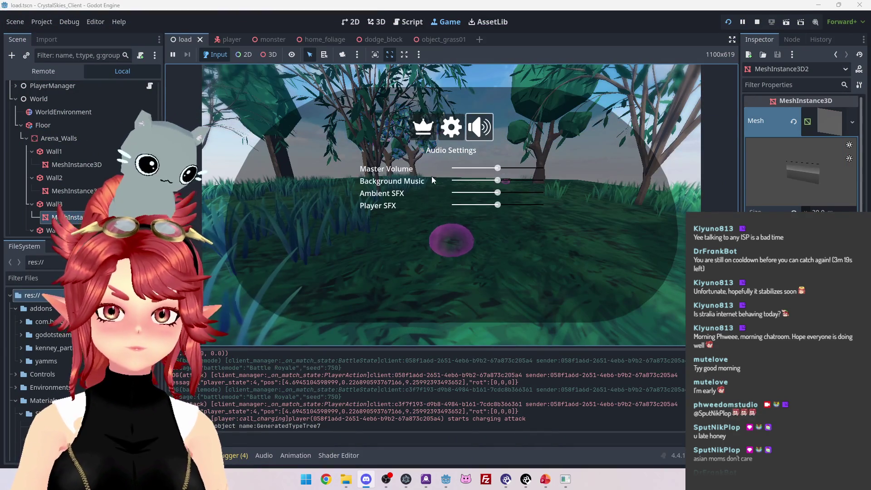
Turn the Master Volume down and scroll the Inspector to the material's Shader
left_click(463, 169)
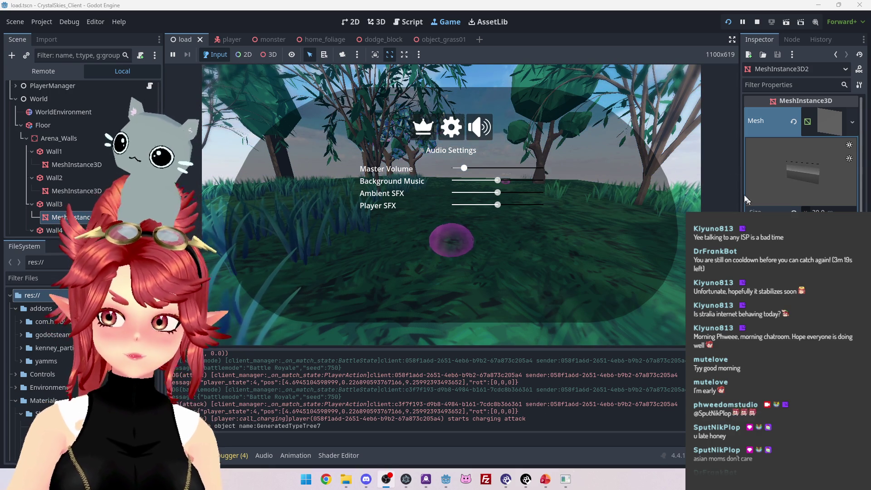
left_click(638, 11)
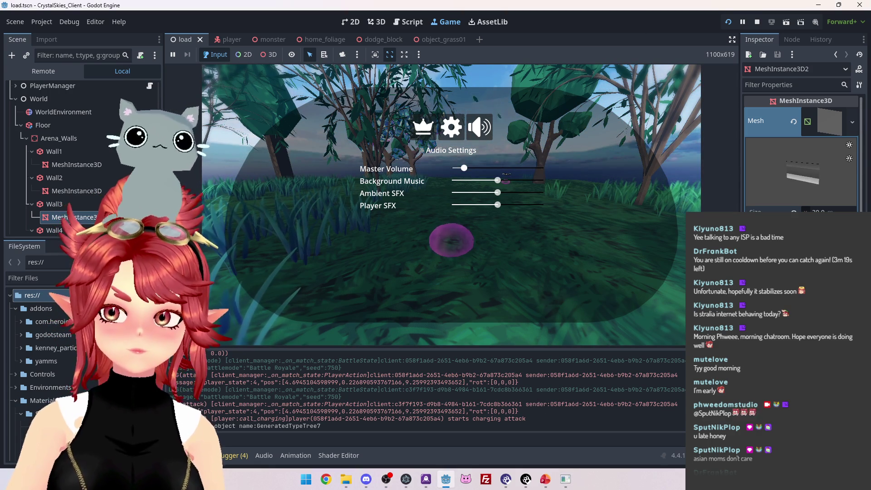
scroll(801, 154, "down", 10)
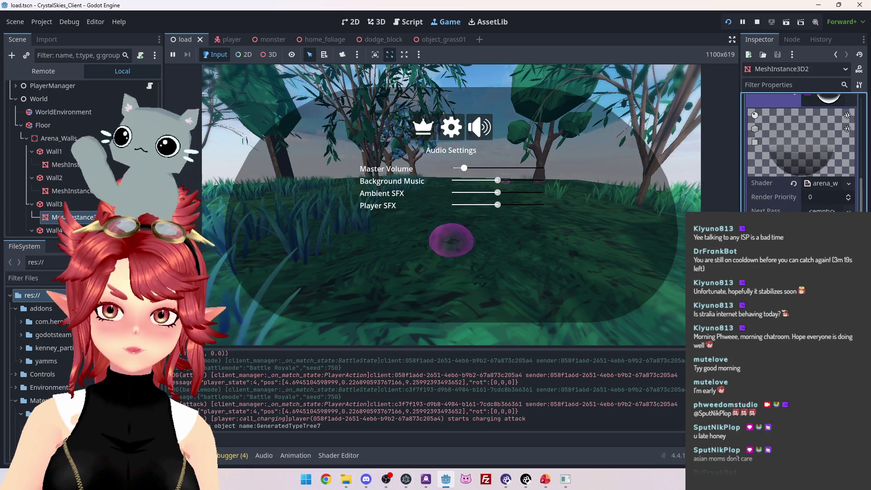
Close the audio settings and reopen the host settings menu in the match
left_click(595, 139)
key("Escape")
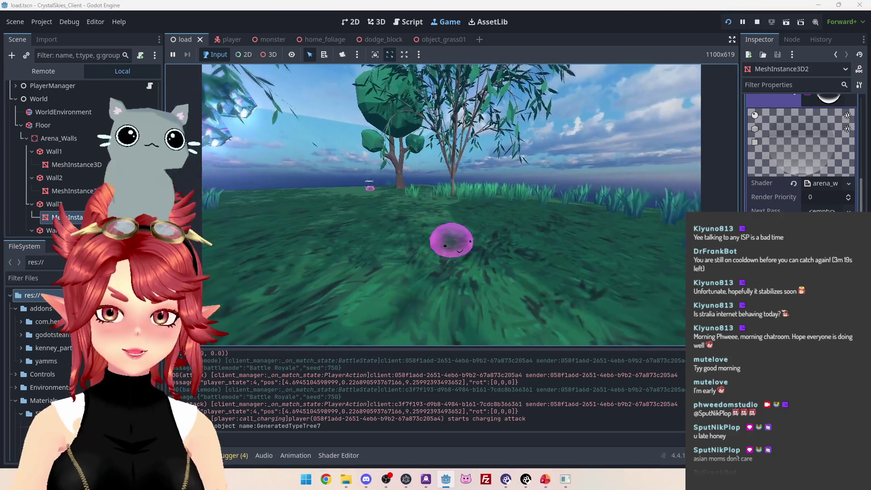
key("Escape")
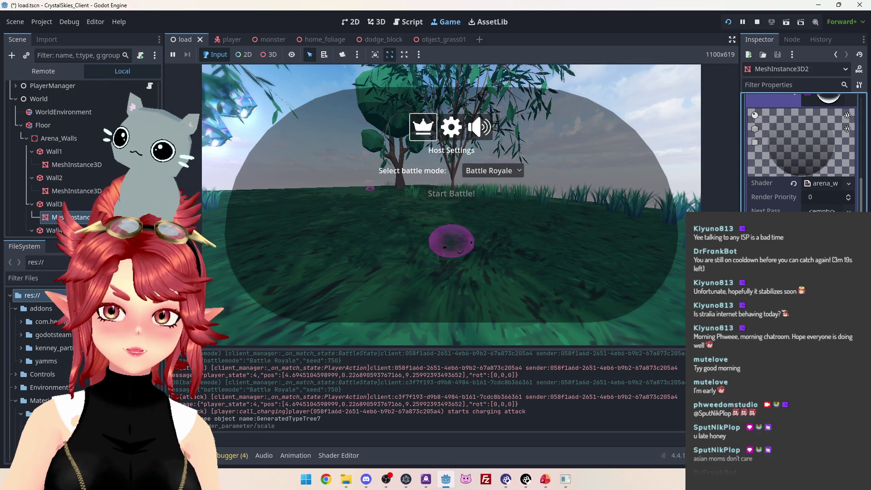
Dismiss the Host Settings panel and resume the live match
left_click(542, 140)
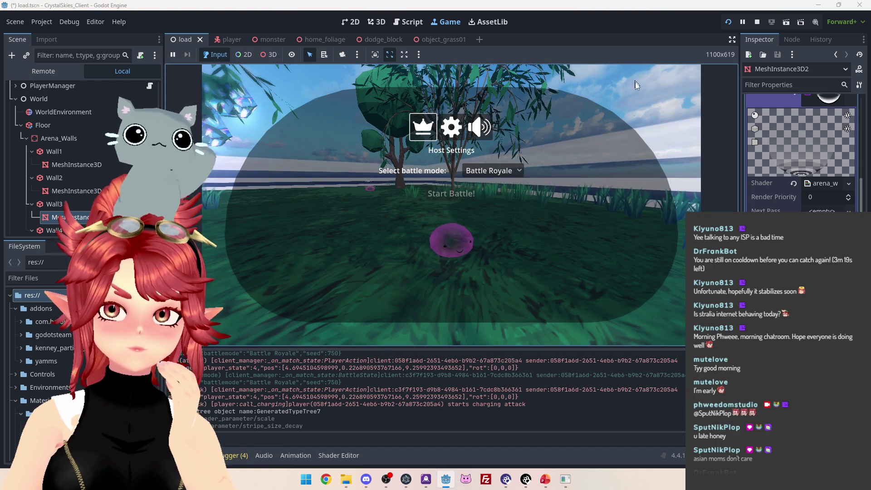
left_click(633, 150)
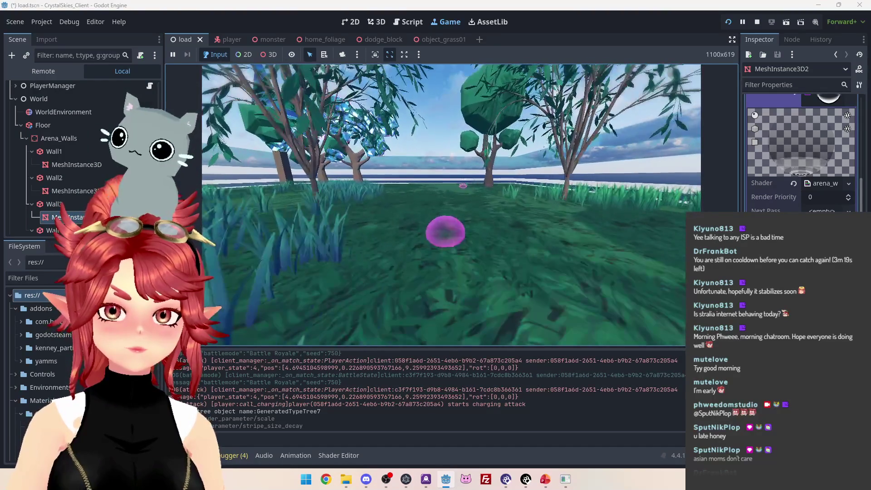
Toggle the Host Settings overlay repeatedly while looking around the arena, leaving it open
key("Escape")
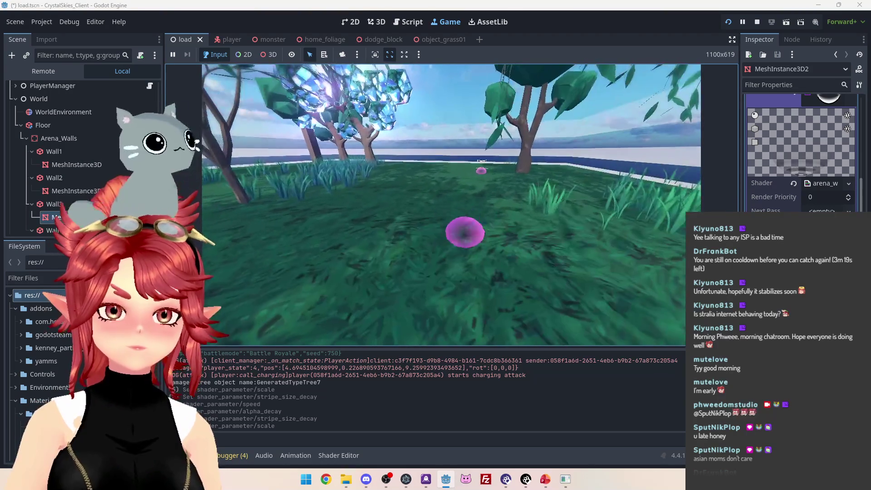
key("Escape")
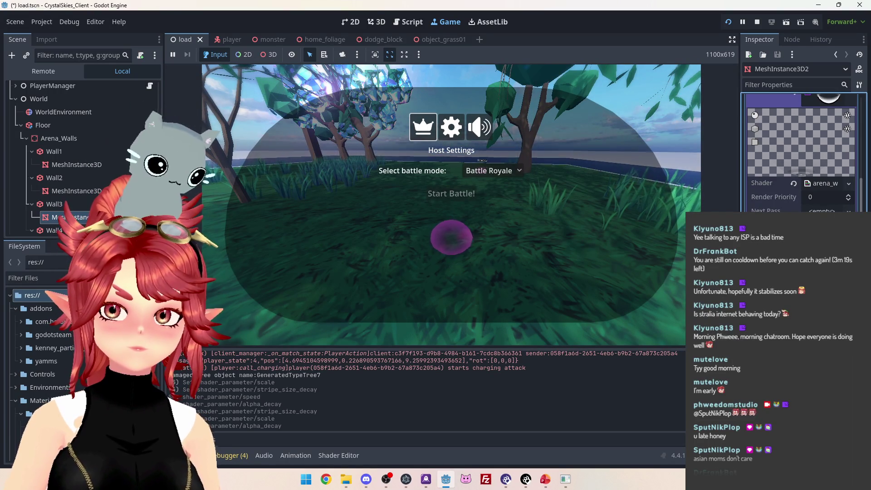
key("Escape")
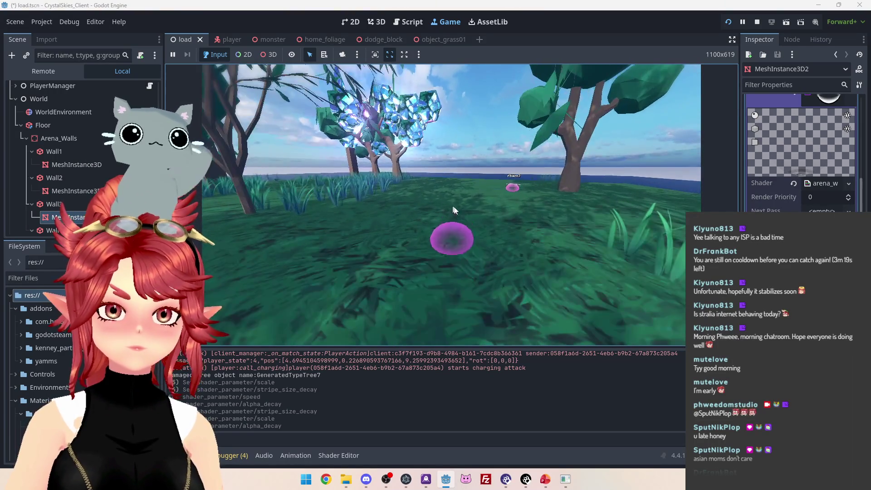
key("Escape")
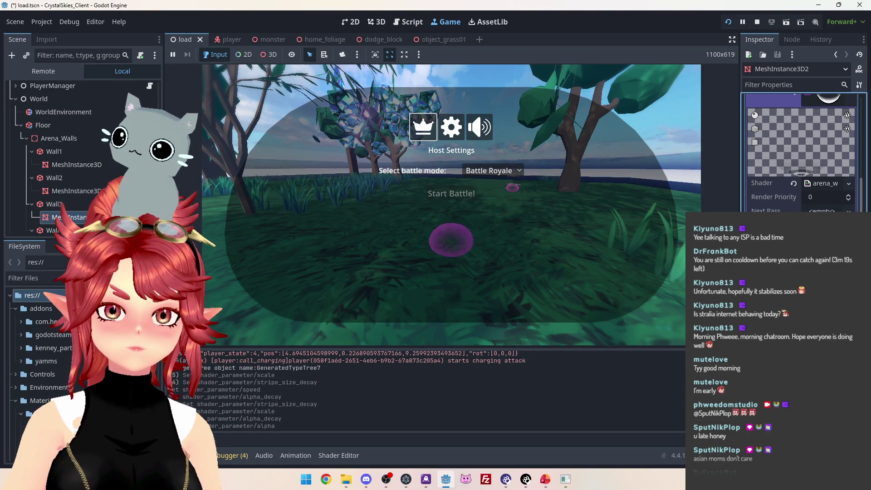
key("Escape")
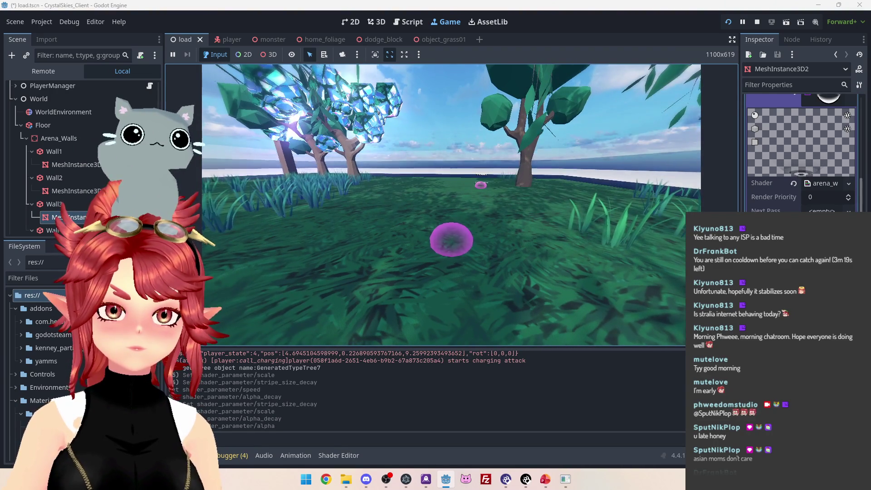
key("Escape")
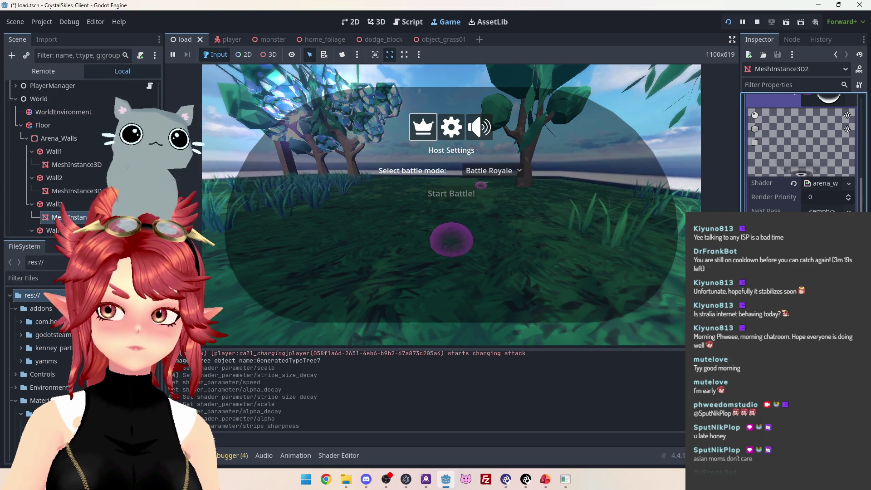
key("Escape")
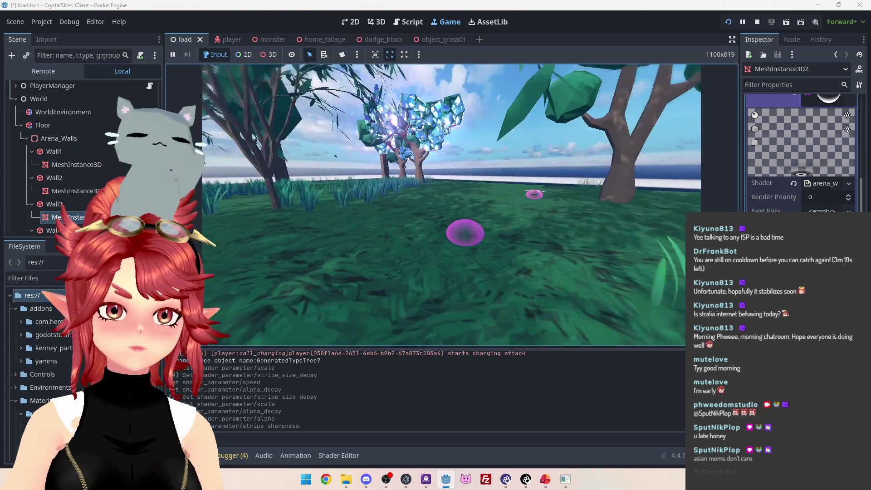
key("Escape")
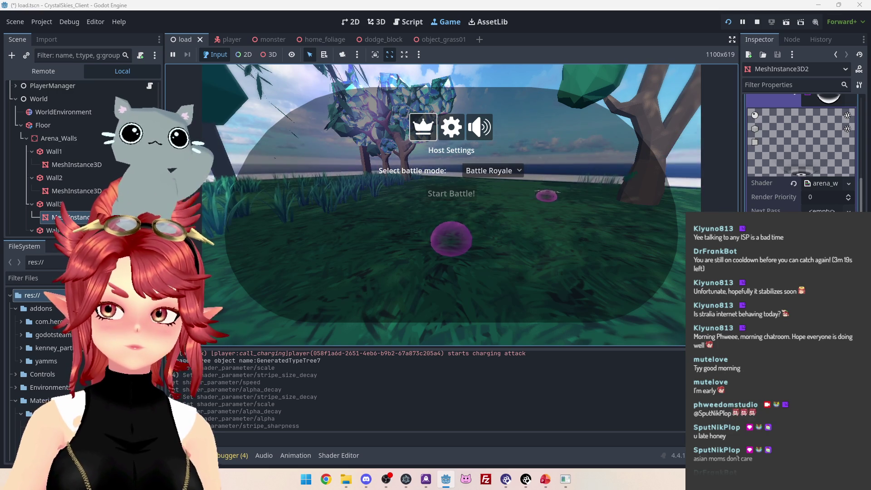
Experiment with the stripe colour's brightness, then raise its saturation to 58 for pinkish red
mouse_move(795, 191)
left_mouse_down()
mouse_move(833, 196)
mouse_move(787, 195)
mouse_move(839, 198)
left_mouse_up()
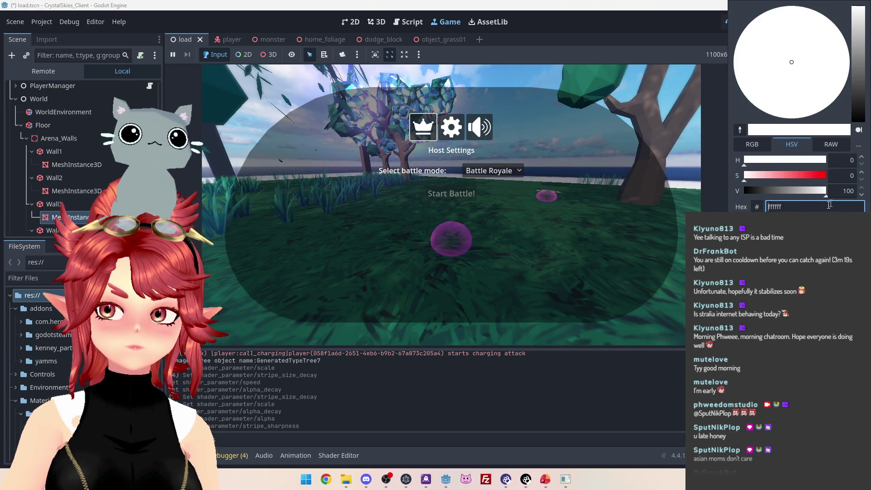
key("Escape")
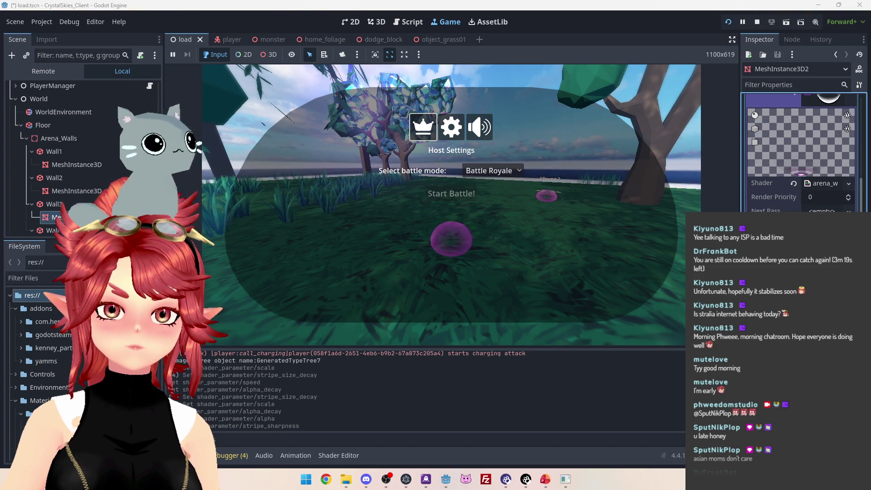
left_click(573, 195)
key("Escape")
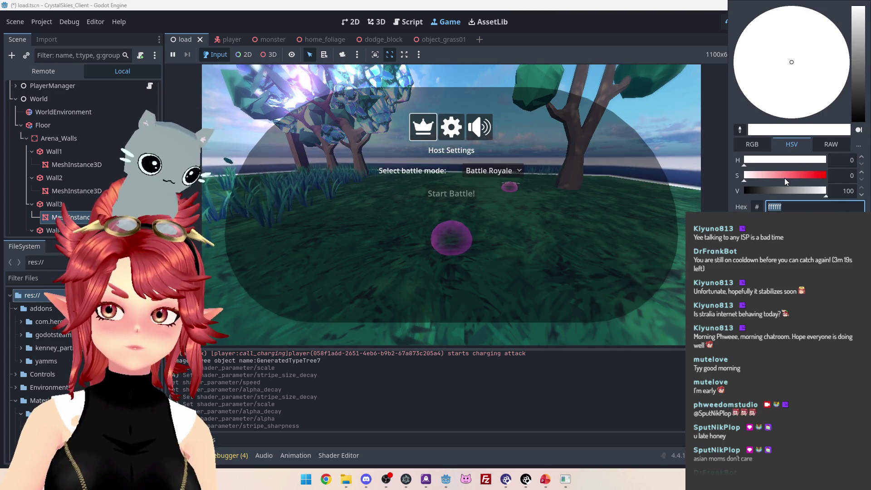
left_click(781, 175)
left_click_drag(781, 175, 792, 176)
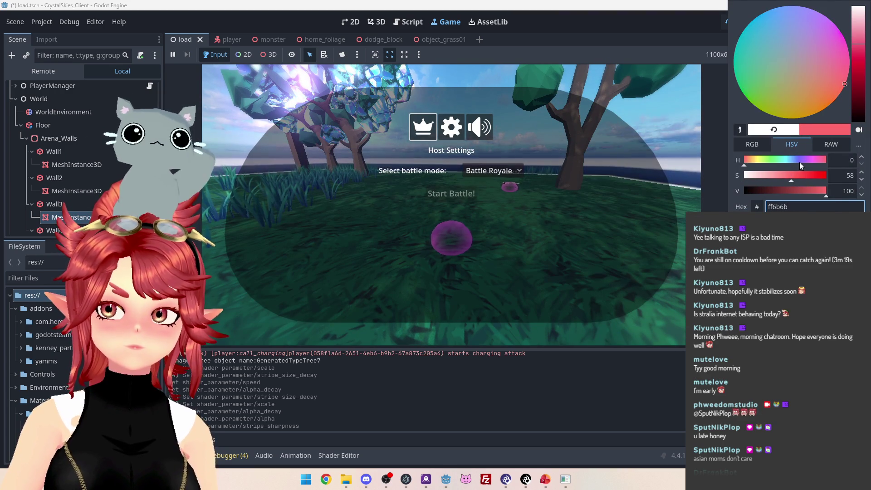
left_click(726, 146)
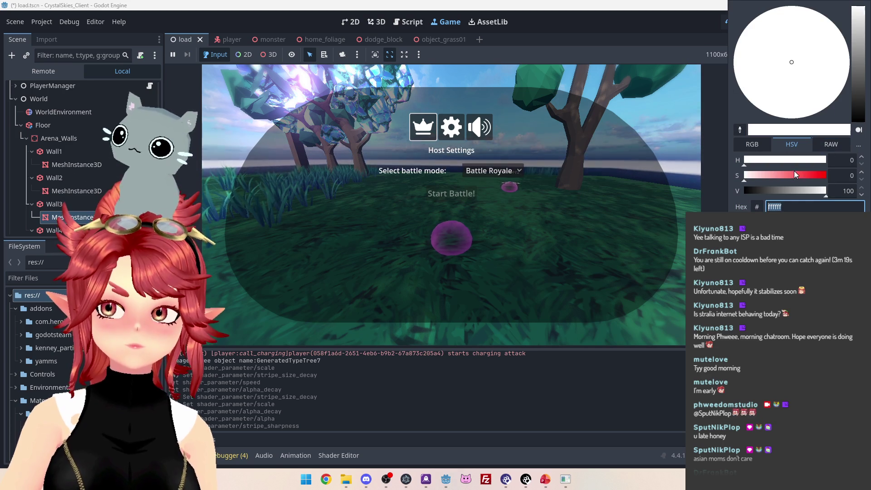
Change the stripe colour to bright magenta f600d1
left_click(798, 175)
left_click_drag(844, 81, 845, 40)
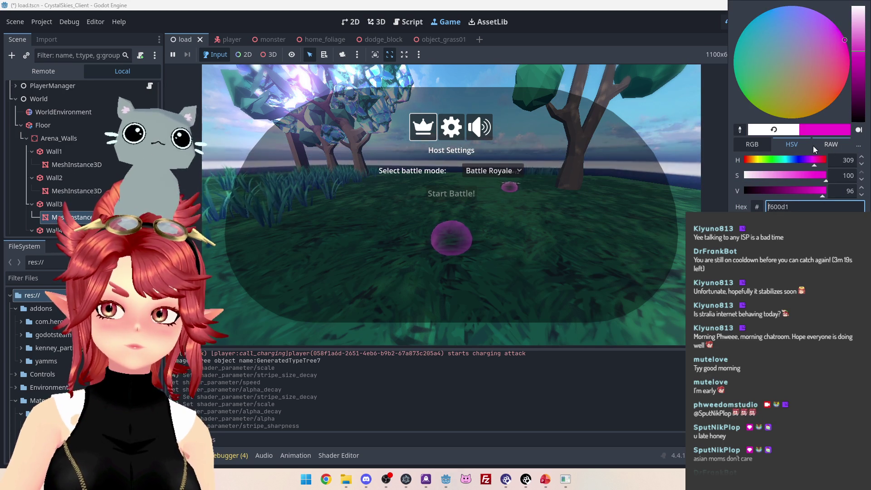
key("Escape")
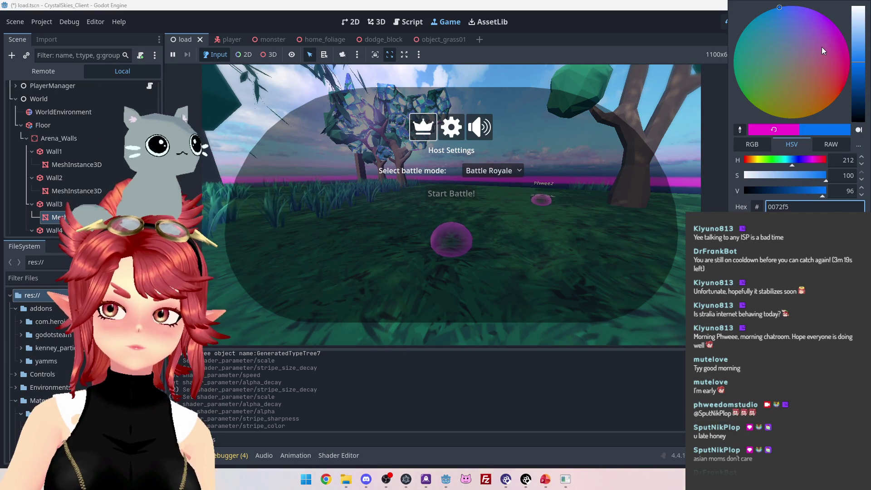
left_click(589, 152)
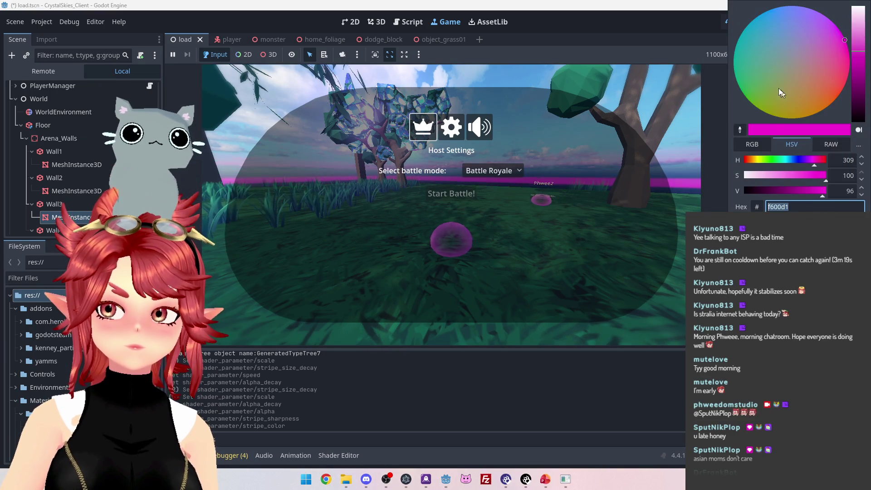
Try a blue stripe colour 409ecb instead
left_click(767, 29)
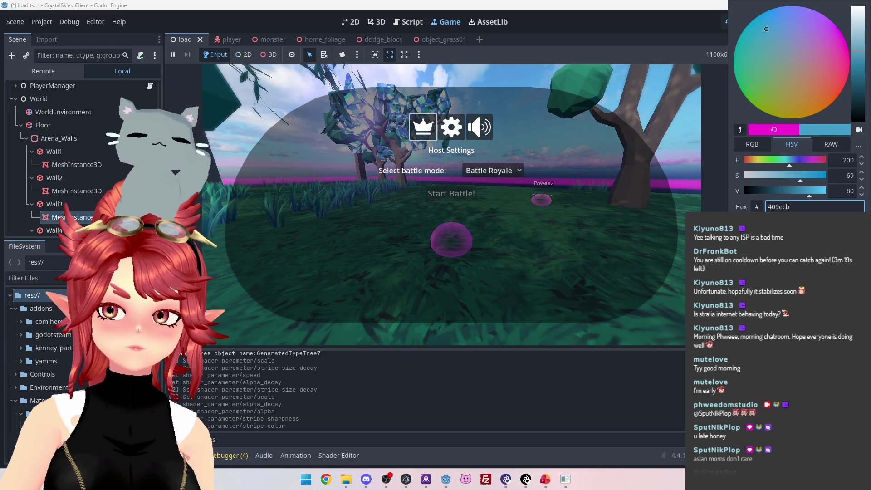
left_click(642, 185)
key("Escape")
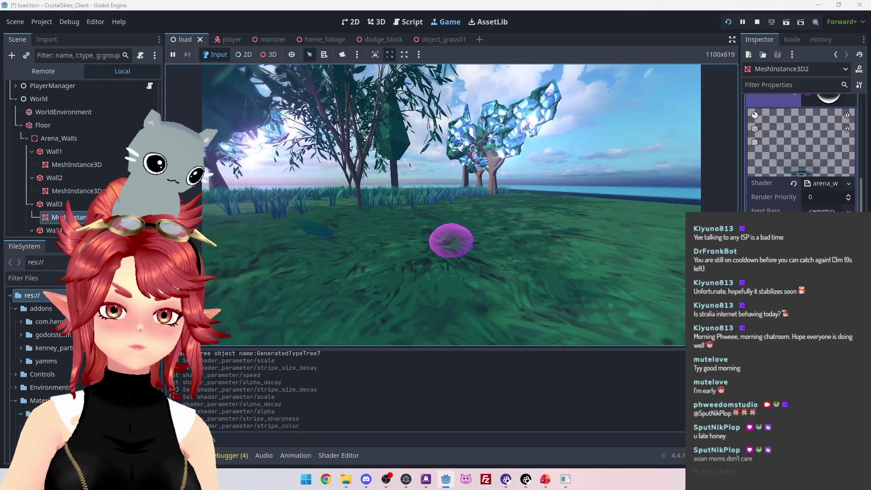
key("Escape")
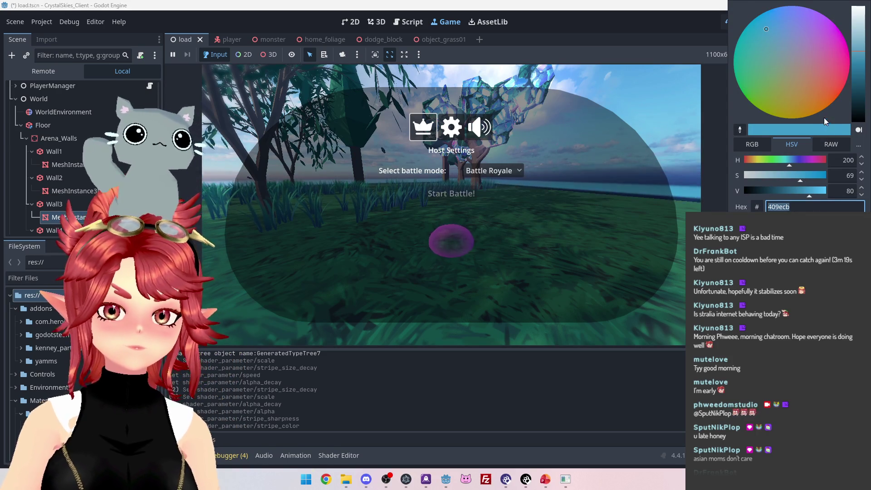
Set the stripe colour hex to light blue 74c4ef
type("74c4ef")
key("Return")
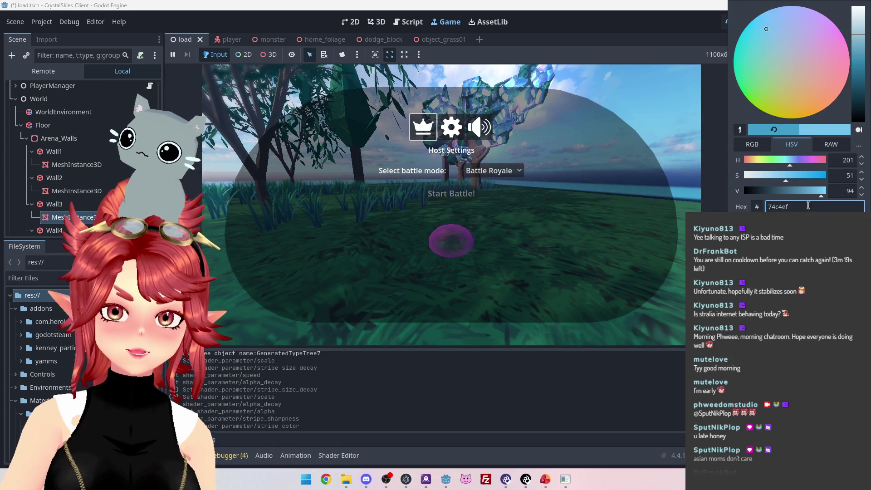
key("Escape")
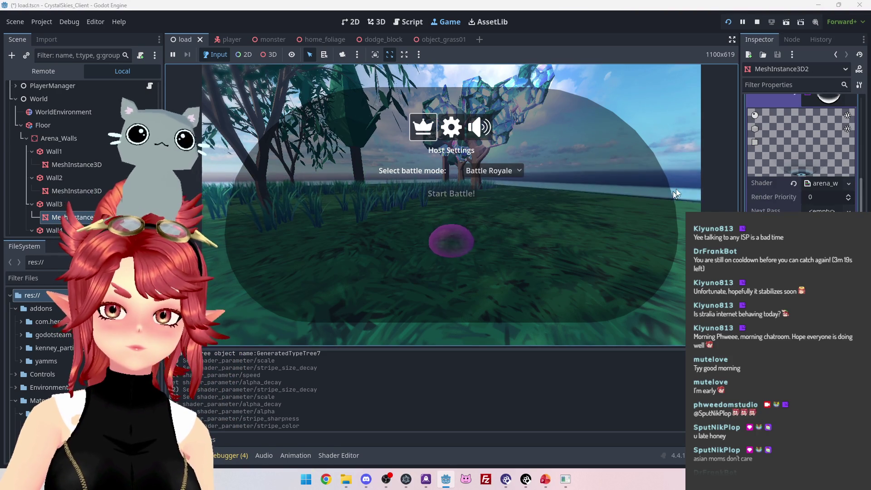
left_click(668, 194)
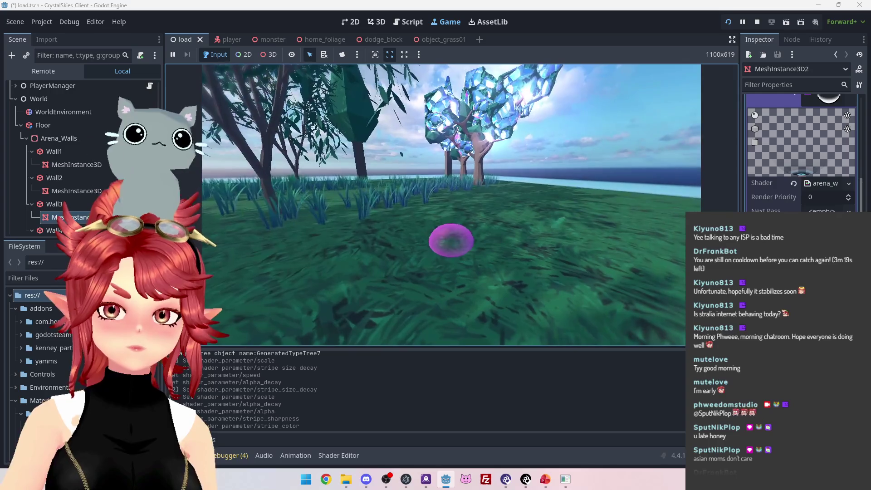
key("Escape")
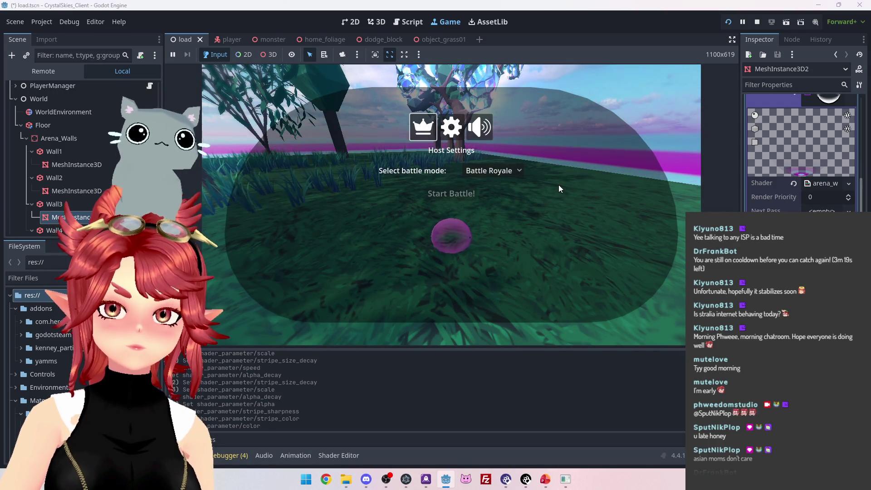
Playtest the recoloured arena, charging an attack with key 4, ending with Host Settings open
key("Escape")
key("Escape")
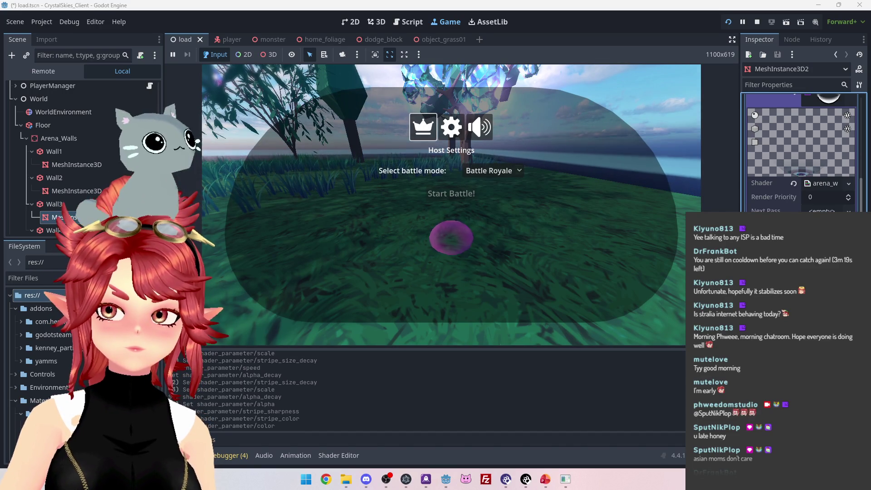
left_click(563, 184)
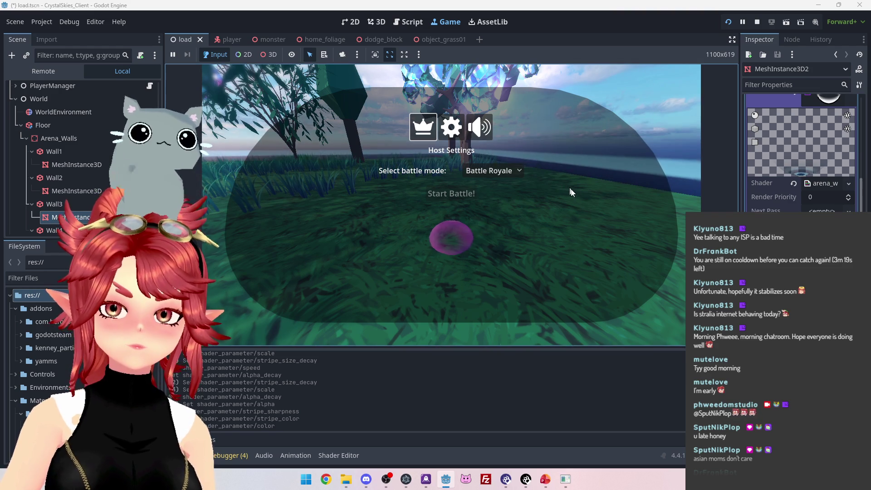
left_click(772, 204)
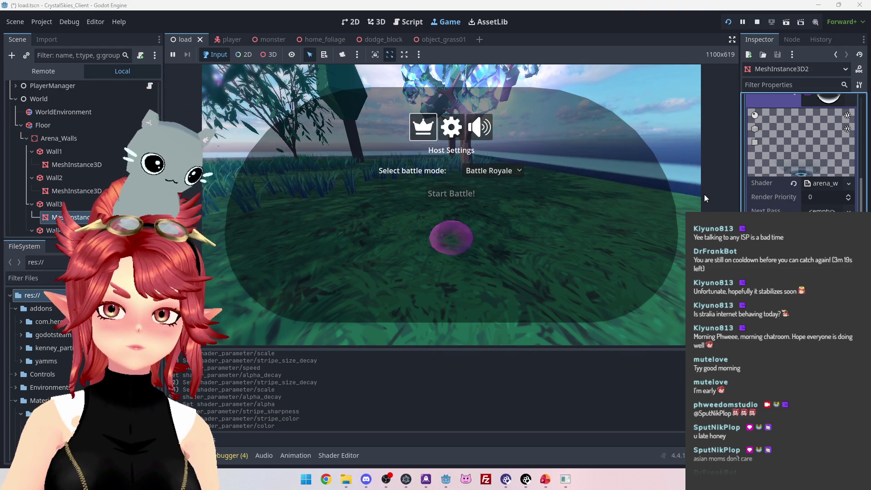
left_click(634, 155)
key("Escape")
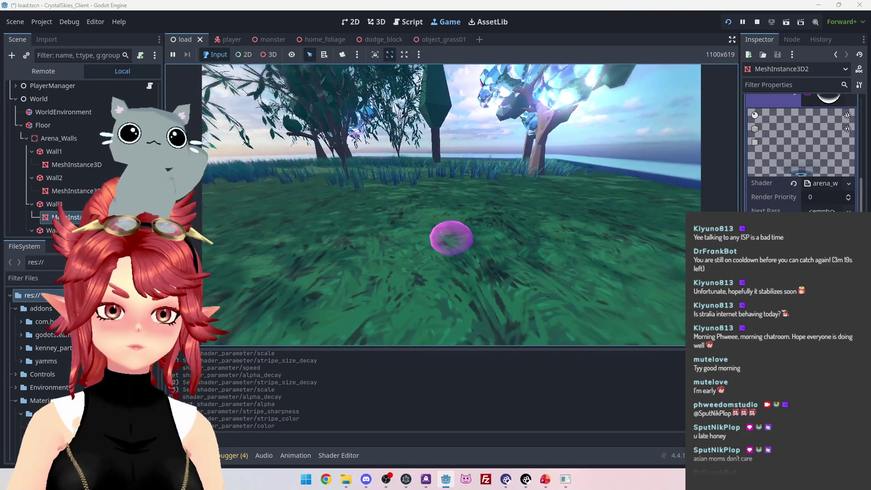
key("Escape")
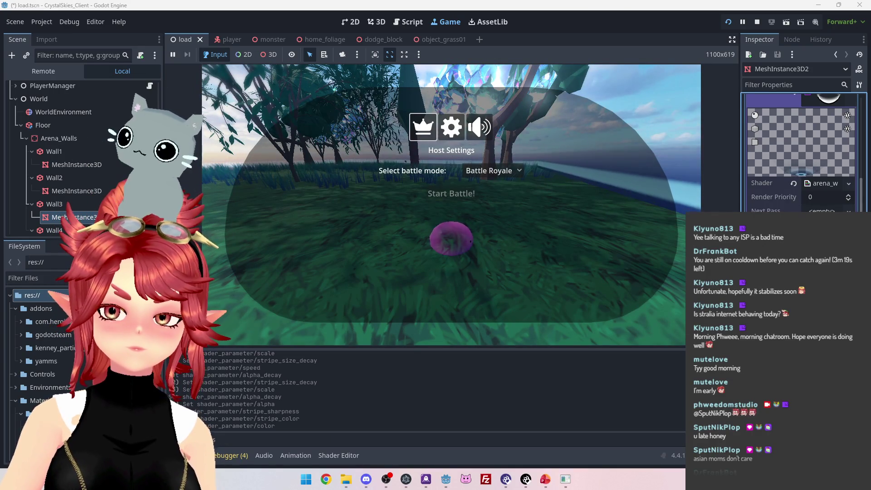
key("Escape")
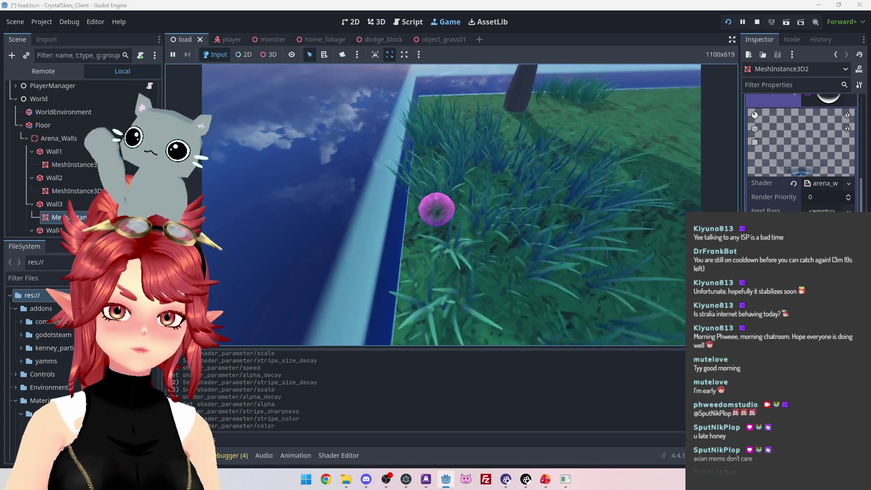
key("4")
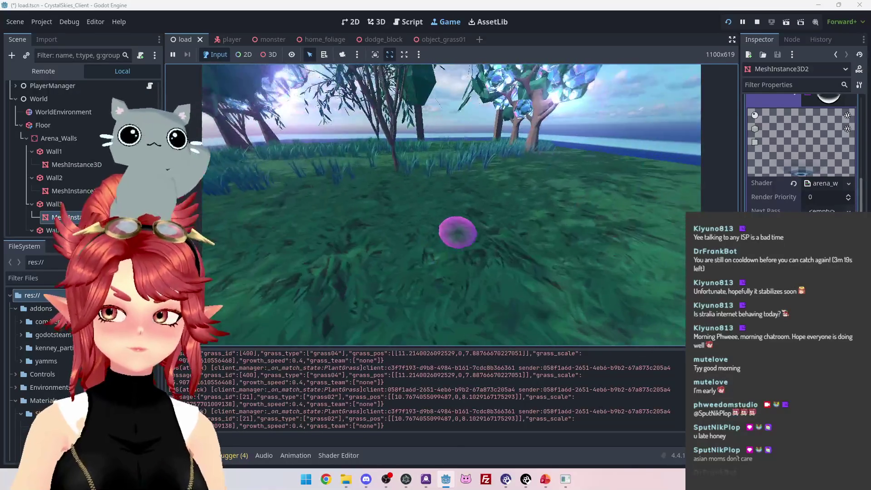
key("Escape")
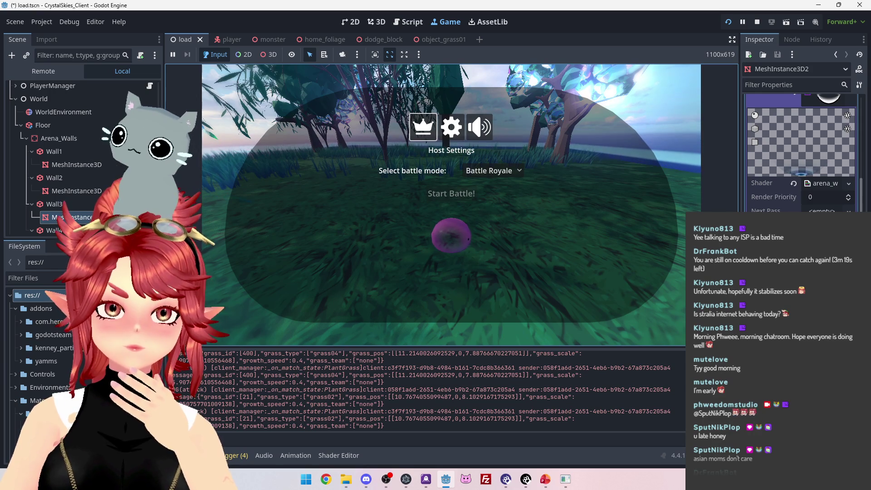
Lower the stripe colour's saturation to 38 and resume play
left_click(817, 217)
left_click_drag(779, 178, 776, 178)
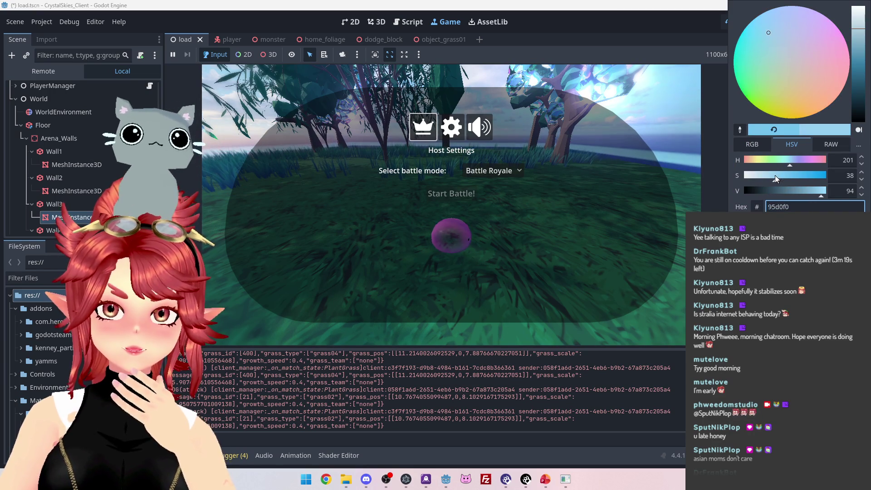
left_click(636, 199)
key("Escape")
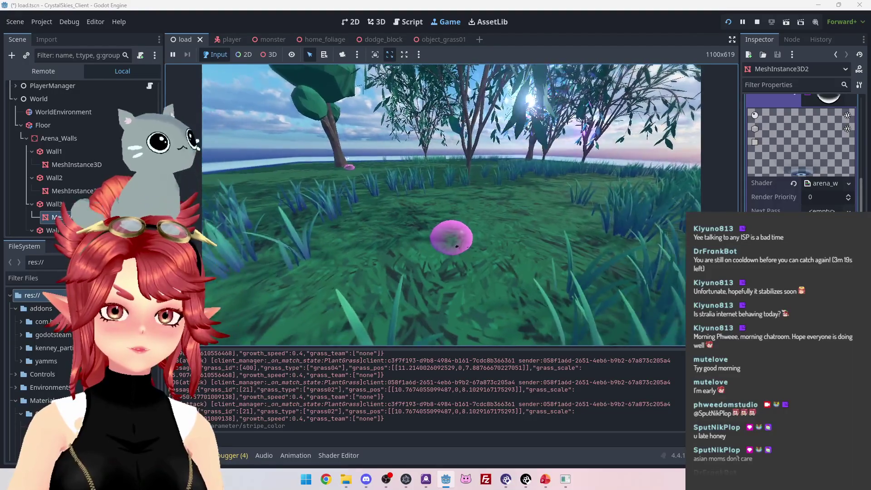
Toggle the host settings menu several times while playtesting
key("Escape")
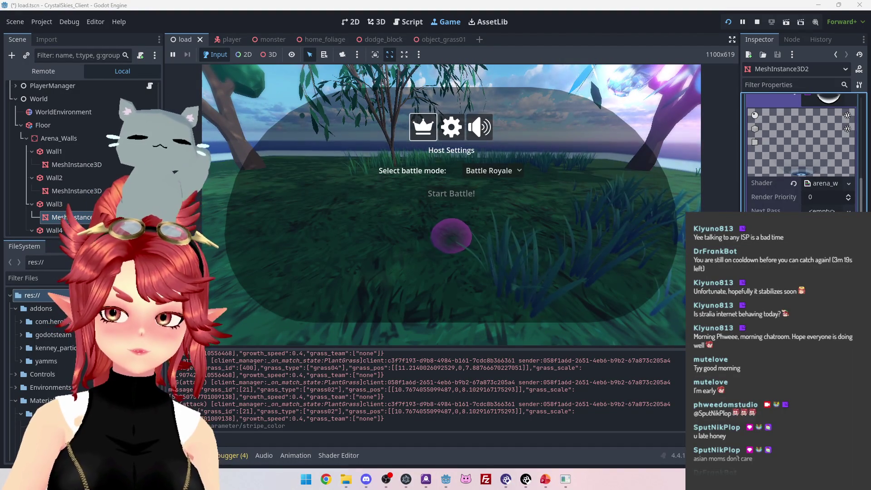
left_click(560, 248)
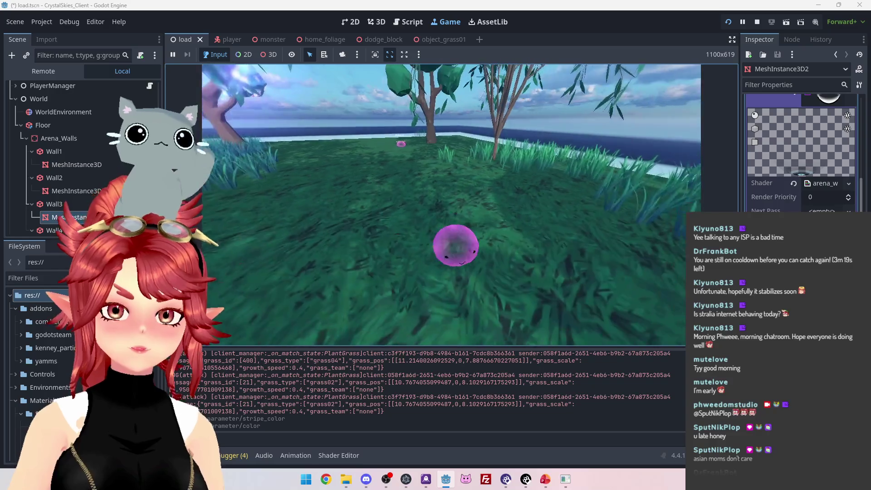
key("Escape")
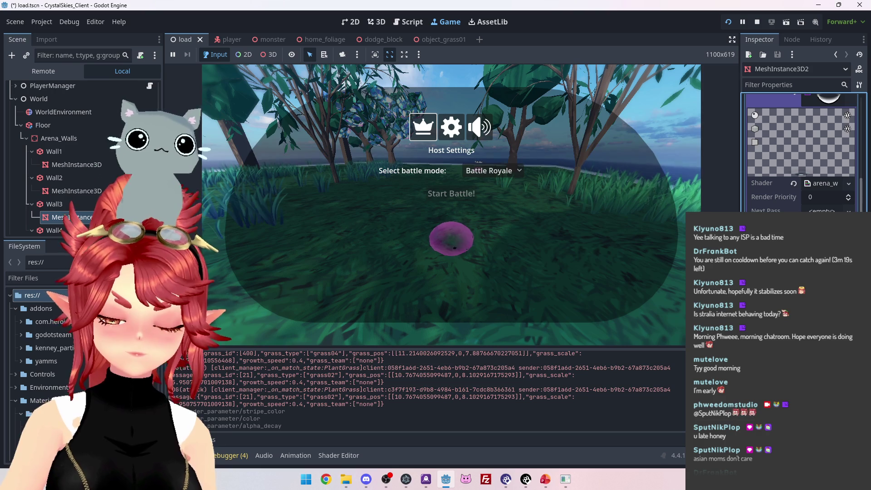
left_click(635, 253)
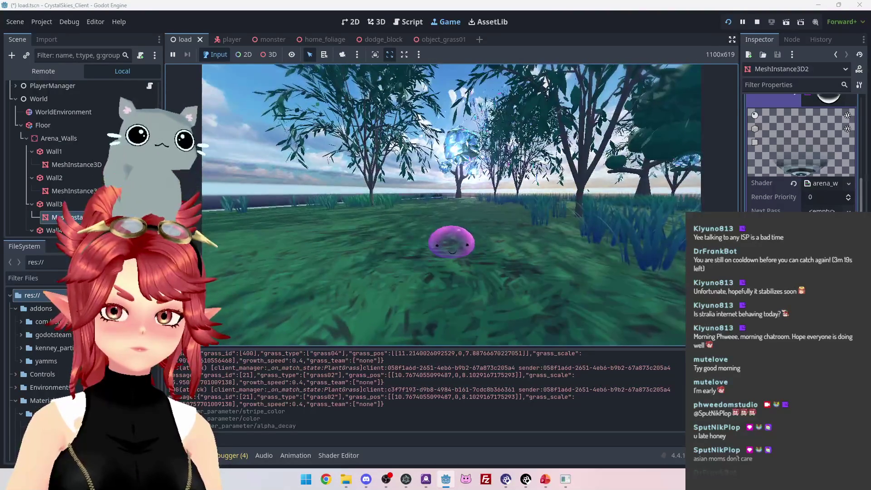
key("Escape")
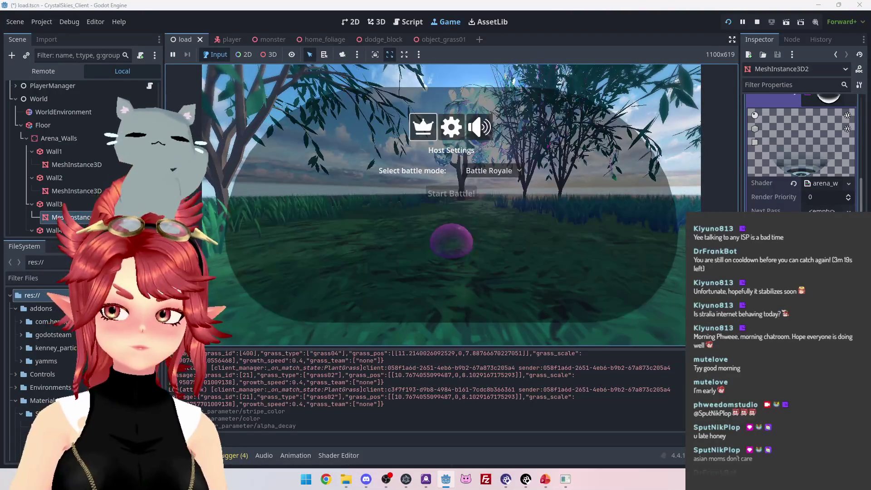
key("Escape")
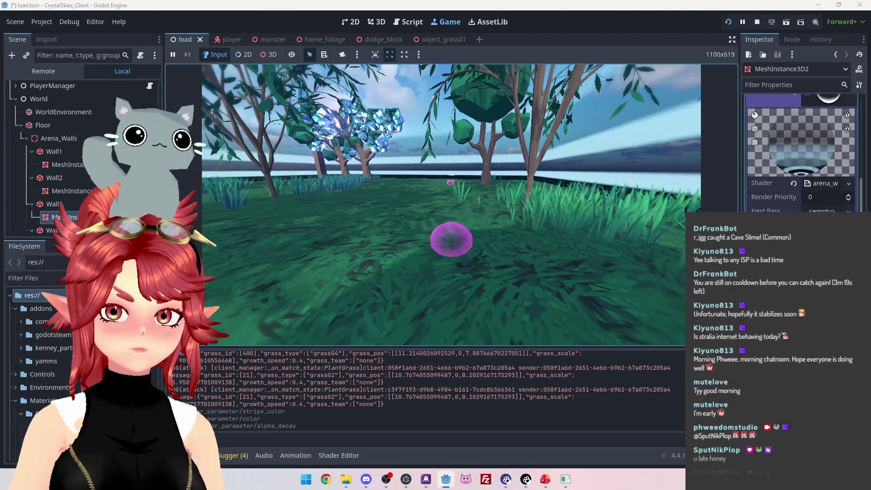
Look toward another player, then stop the game and switch to the ToDo_BattleBranch slide deck
key("Escape")
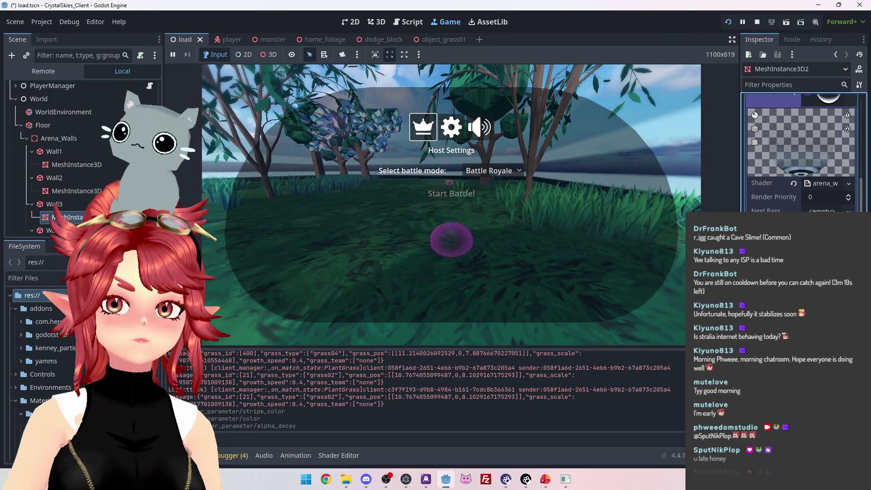
key("Escape")
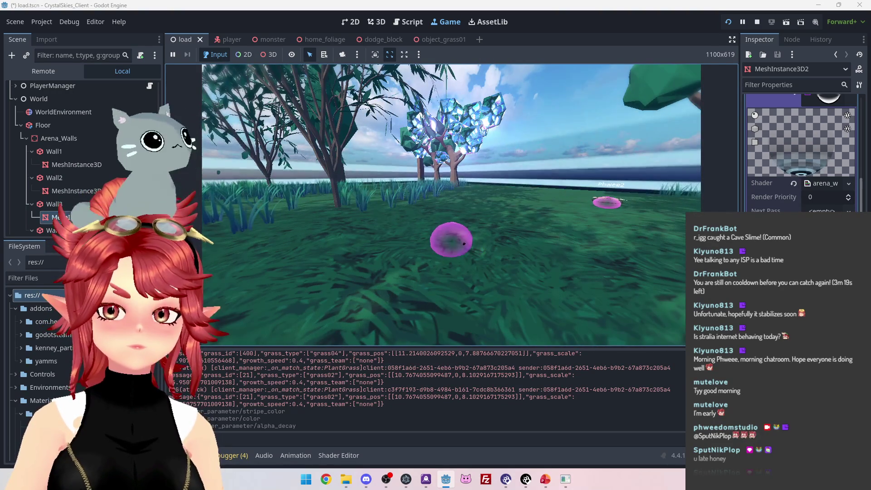
key("Escape")
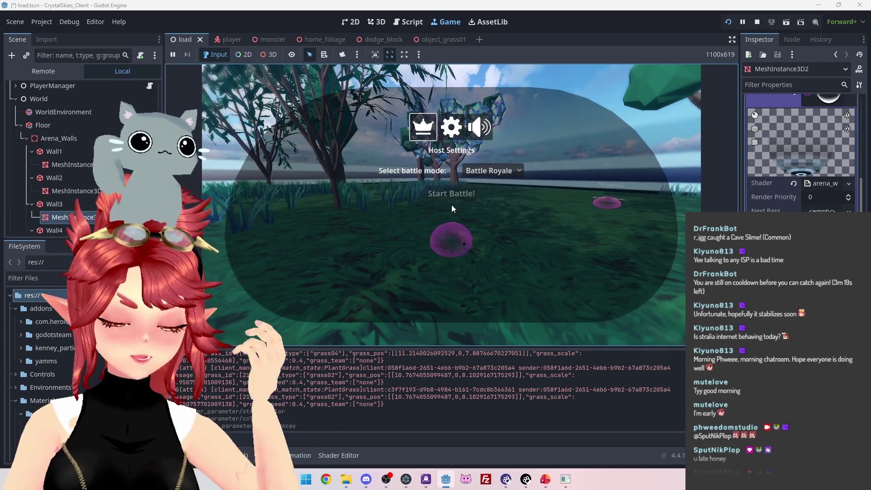
key("Escape")
key("Escape")
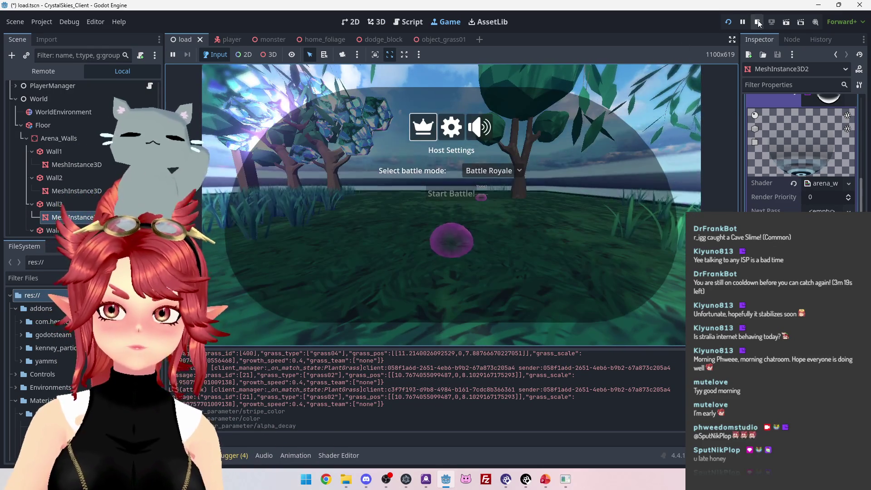
left_click(758, 22)
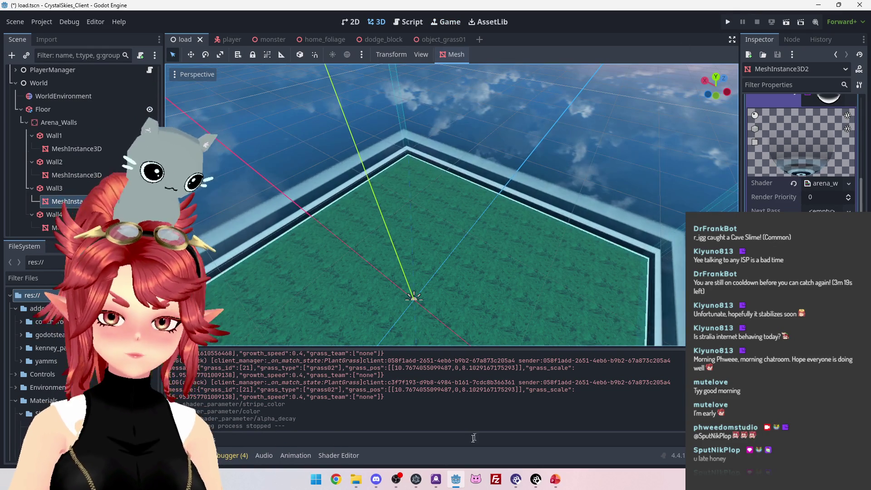
key("alt+Tab")
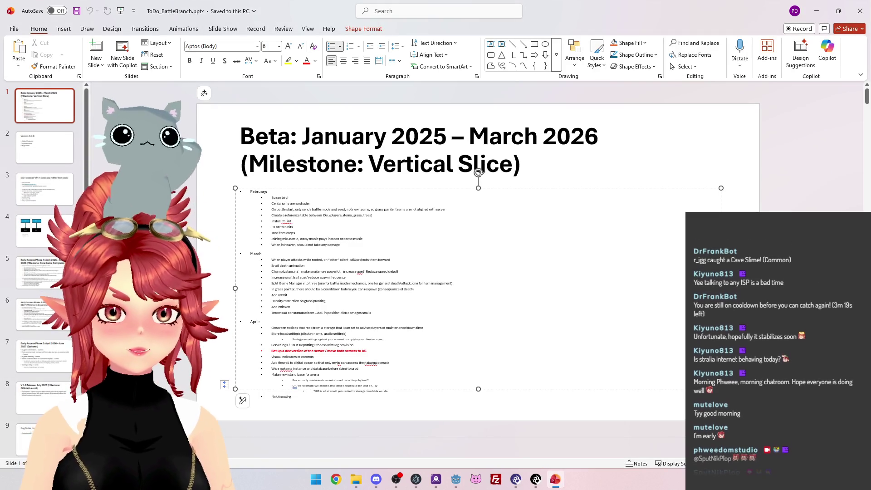
Delete the 'Centurion's arena shader' bullet from the PowerPoint to-do slide and switch back to Godot
triple_click(322, 203)
key("Delete")
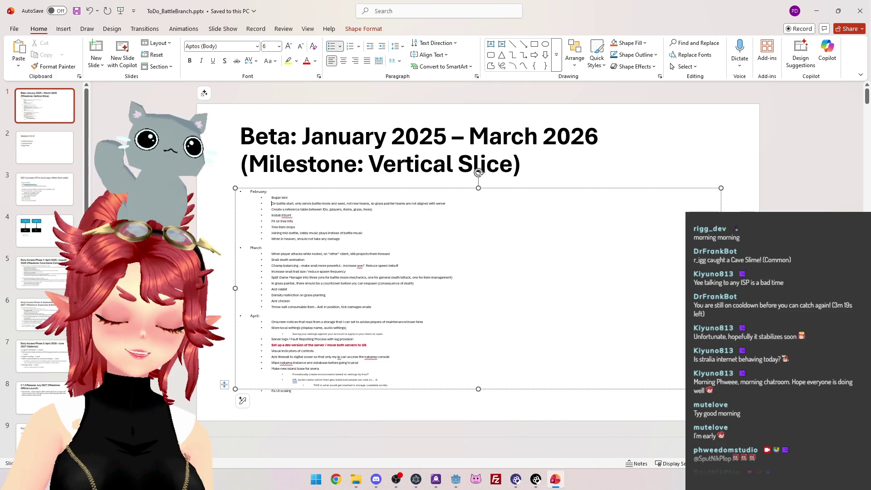
left_click(461, 487)
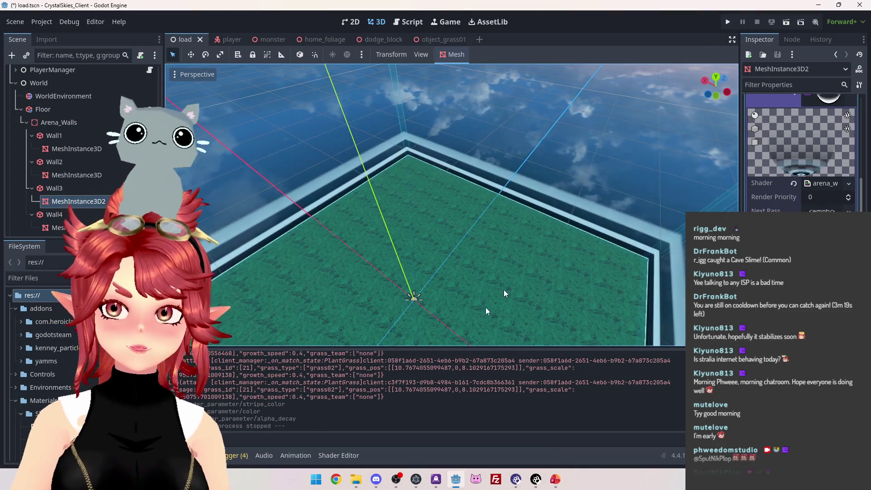
Browse to CrystalSkies_Server > nakama_server > src and open nk_lobbyhandler.ts
left_click(355, 485)
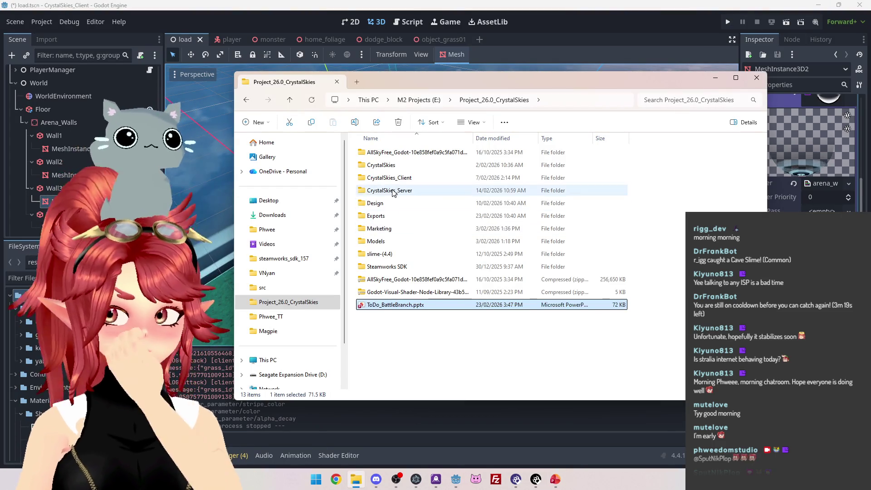
double_click(390, 193)
double_click(393, 166)
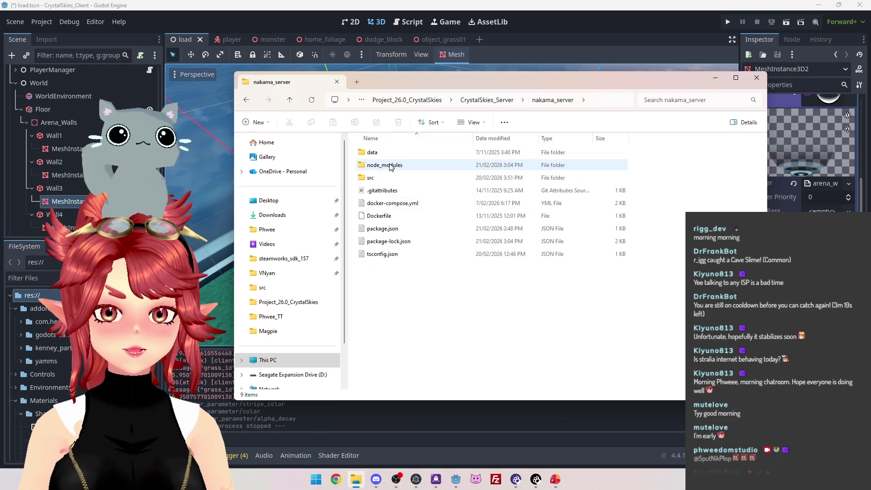
double_click(371, 178)
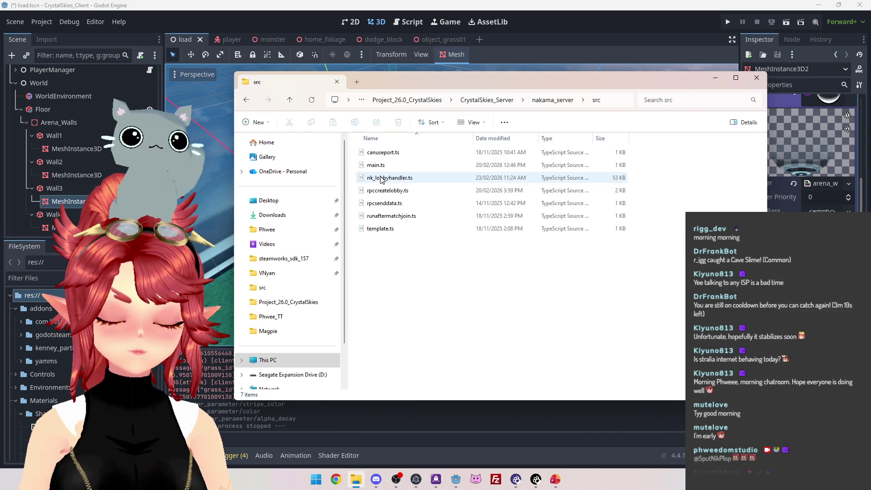
double_click(381, 178)
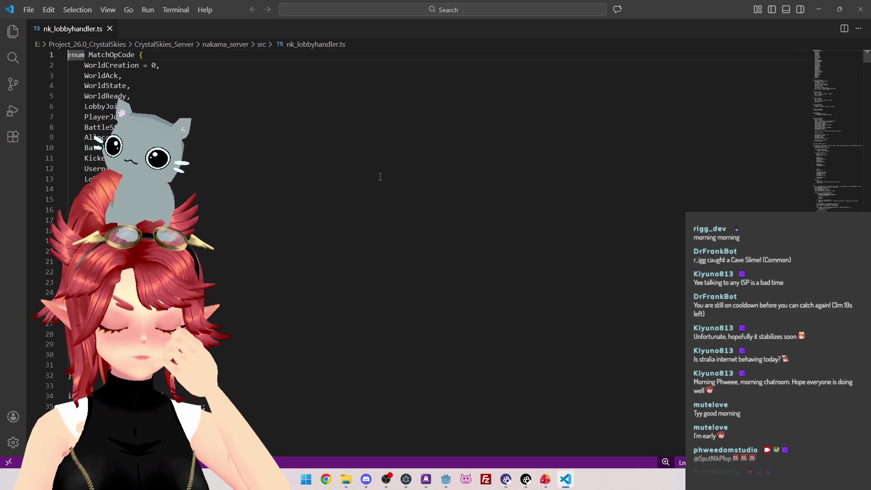
Scroll to the BattleStart payload near line 490 and start a 'teams' key after 'seed': state.battleSeed
scroll(256, 214, "down", 7)
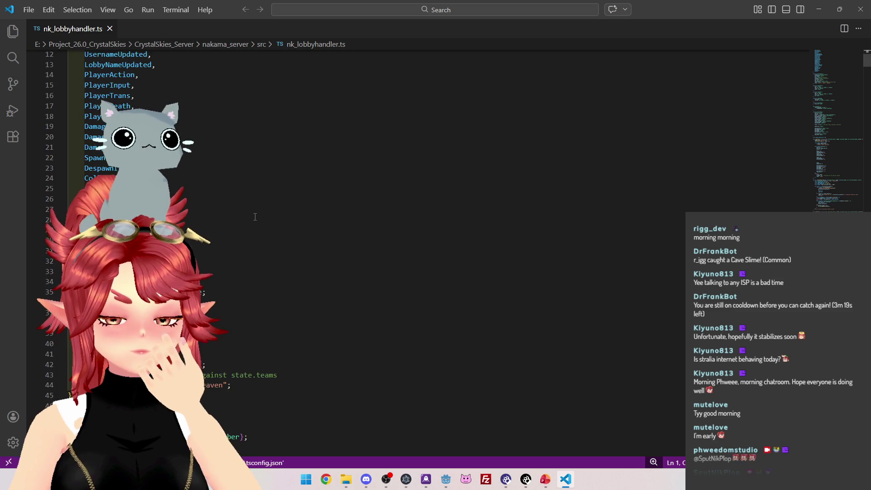
scroll(256, 214, "down", 13)
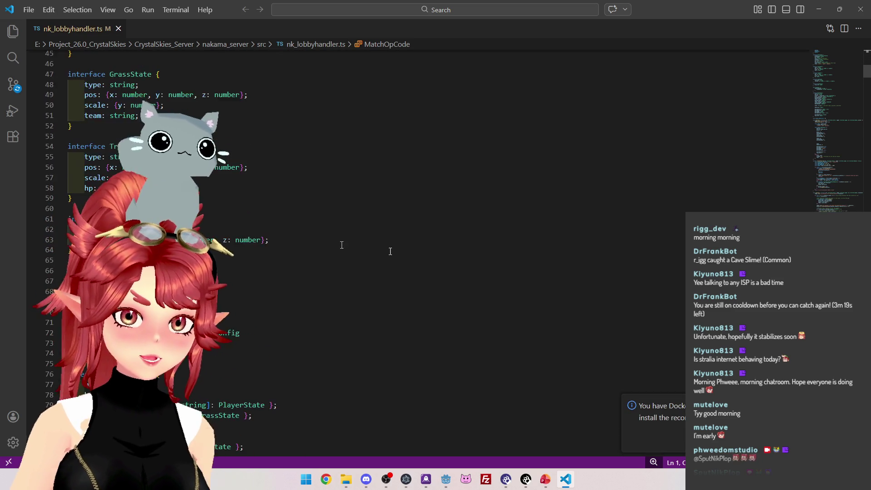
mouse_move(867, 77)
left_mouse_down()
mouse_move(845, 122)
mouse_move(840, 111)
mouse_move(803, 203)
mouse_move(284, 221)
left_mouse_up()
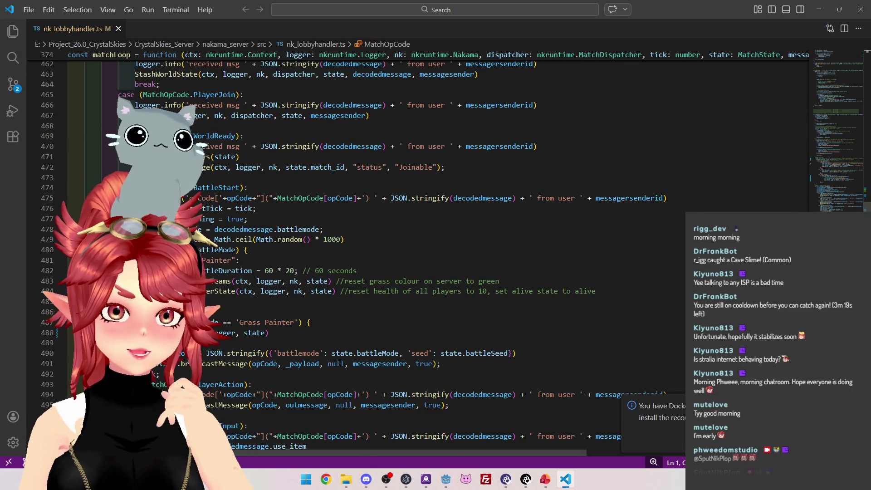
scroll(284, 221, "down", 2)
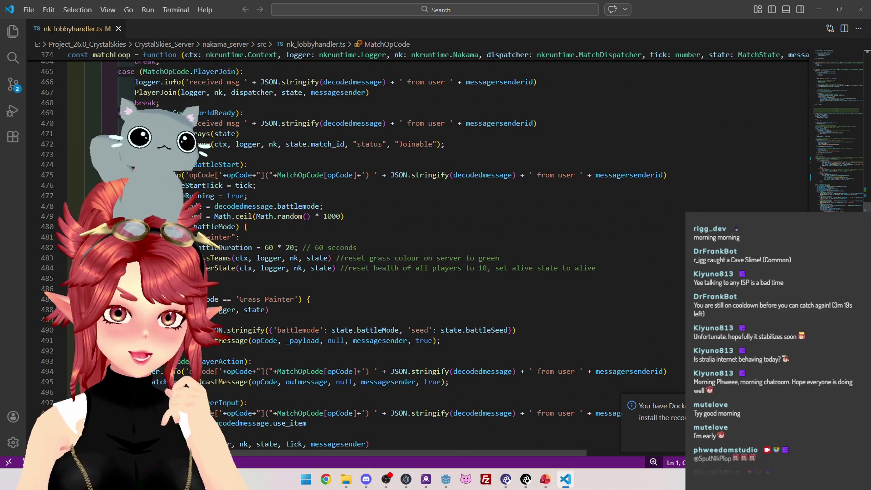
scroll(284, 221, "down", 1)
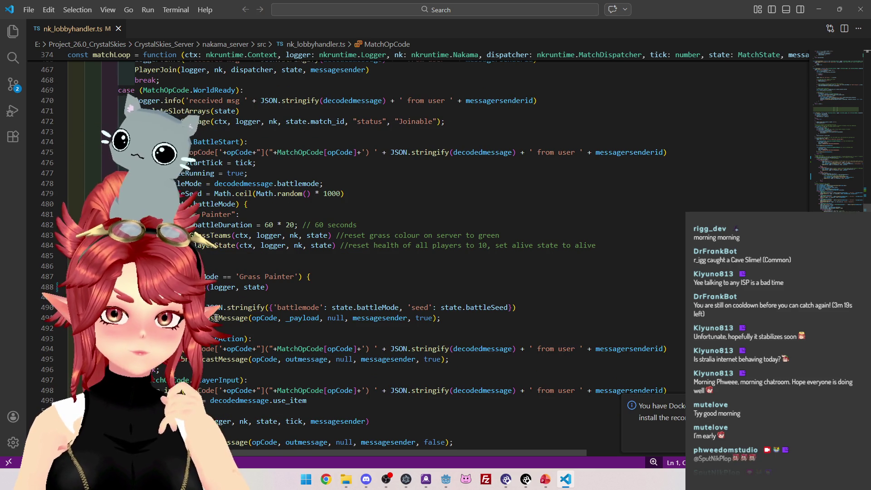
left_click(509, 308)
type(",m ")
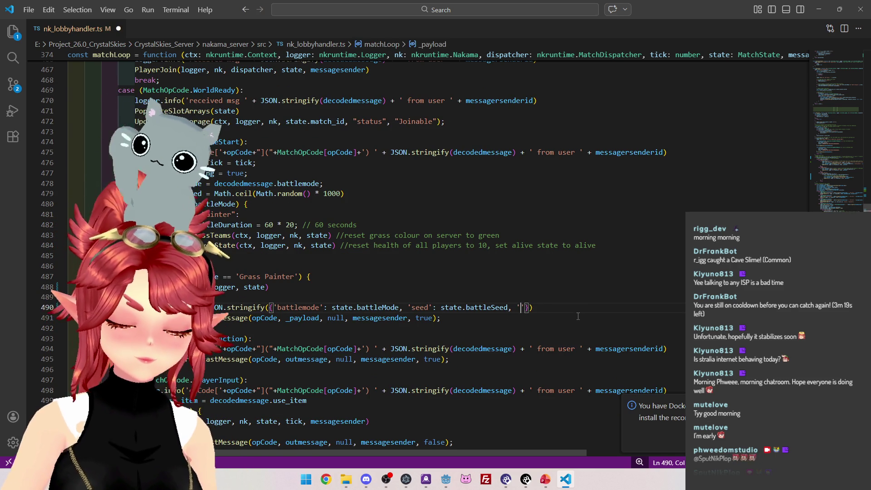
type(" teams':state.")
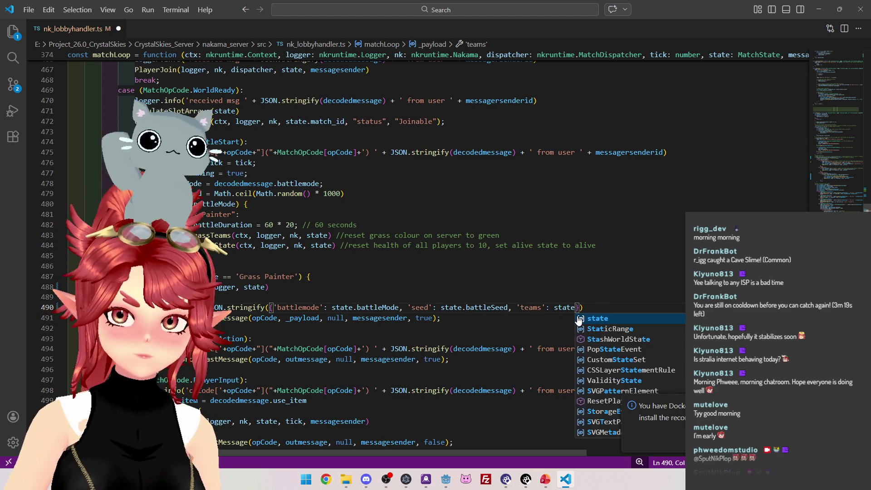
type("pl")
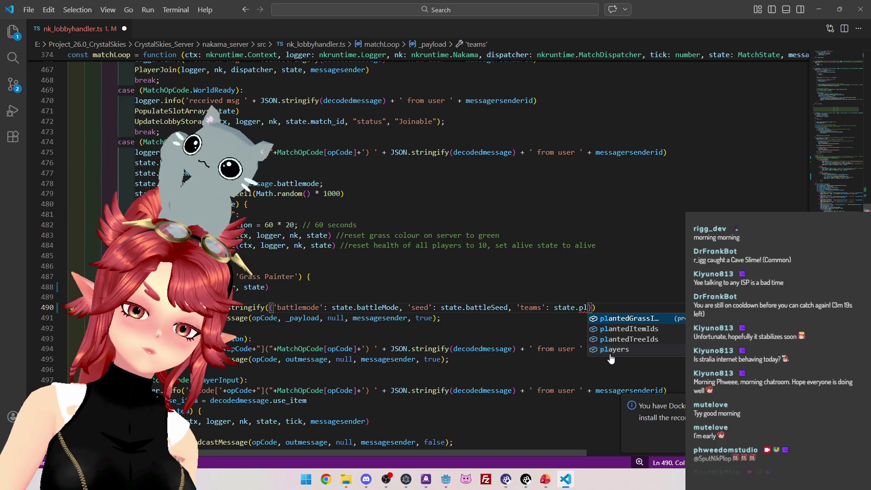
Try state.players as the 'teams' value, back it out, then search the project for AllocateTeams
left_click(611, 350)
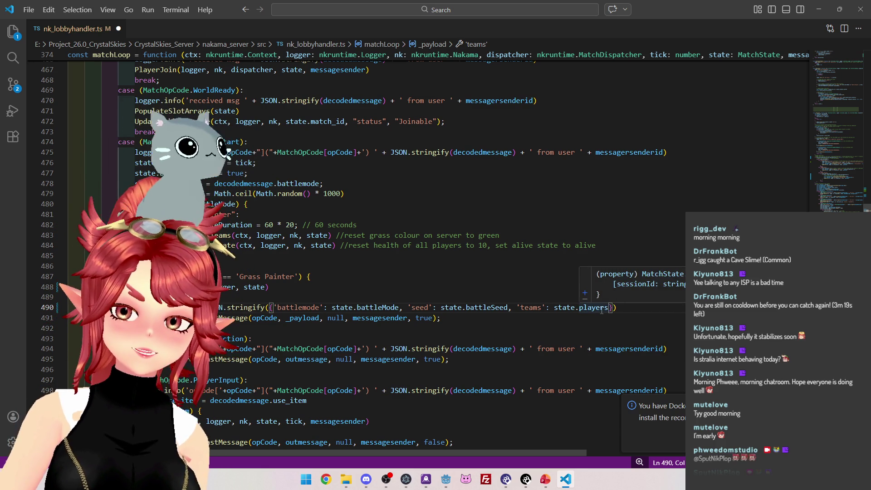
type(".")
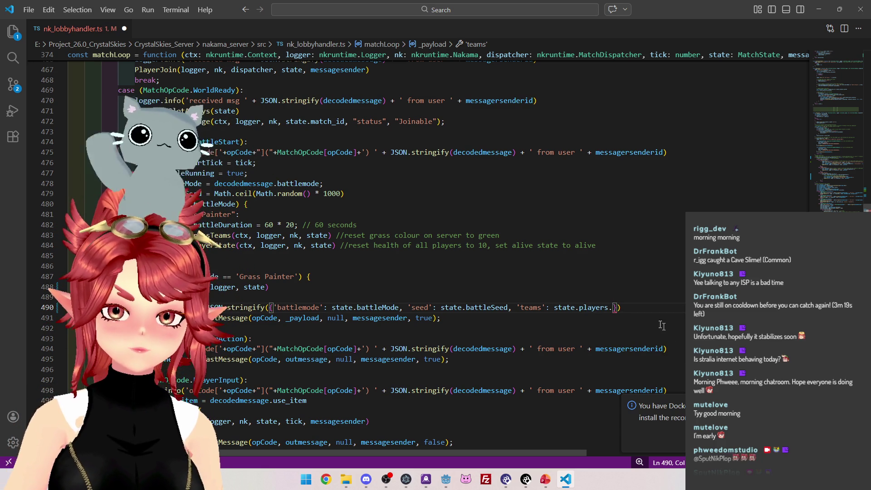
key("BackSpace")
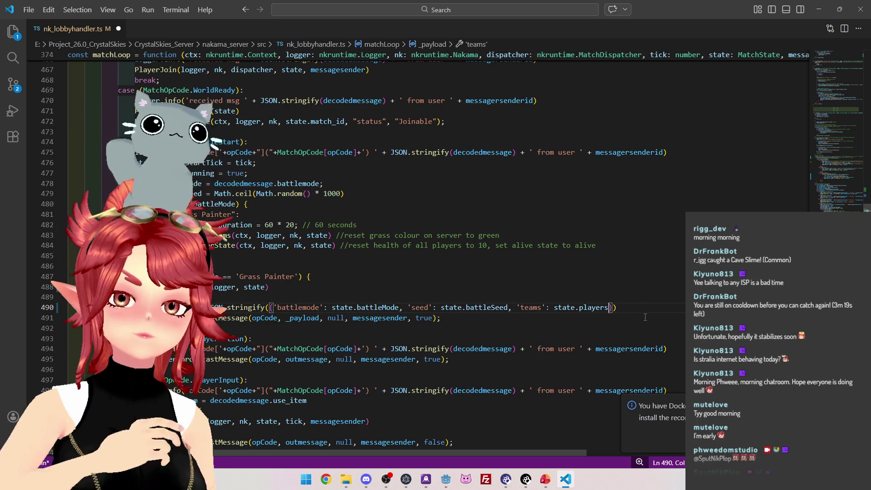
key("BackSpace")
key("BackSpace")
key("BackSpace")
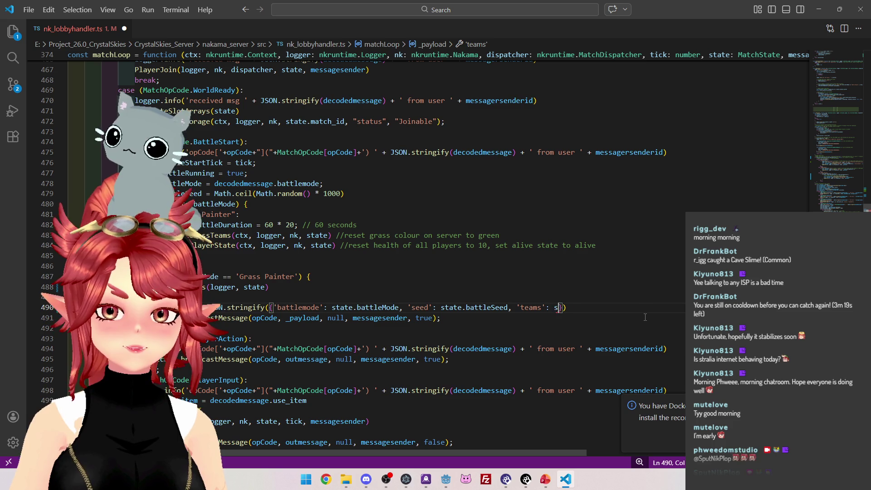
left_click_drag(264, 287, 208, 287)
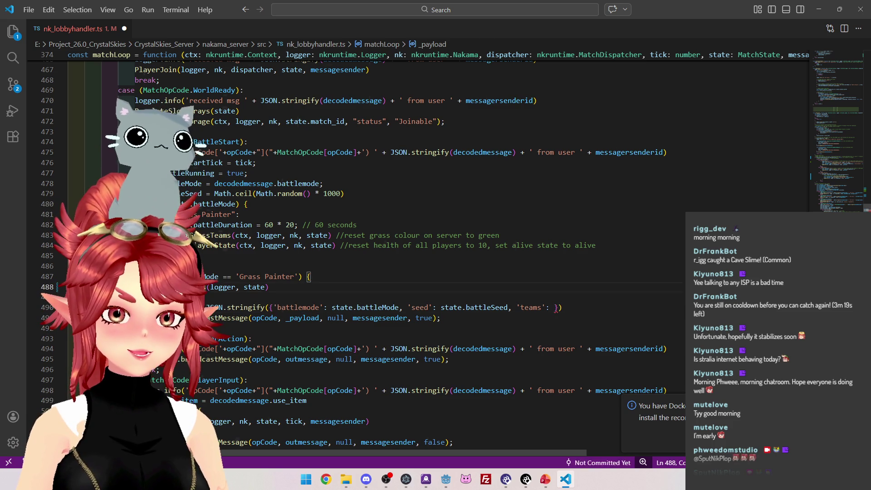
key("ctrl+shift+f")
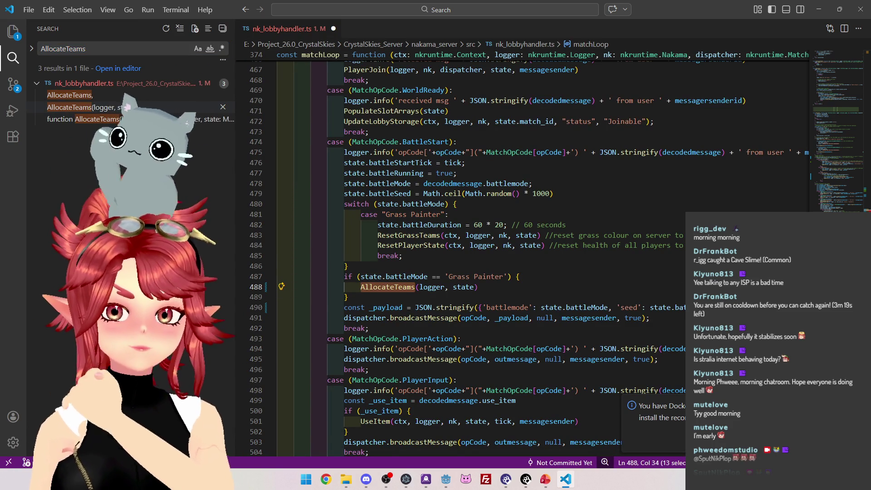
Open the 'function AllocateTeams' search result and insert a new line after the team assignment near line 840
left_click(127, 107)
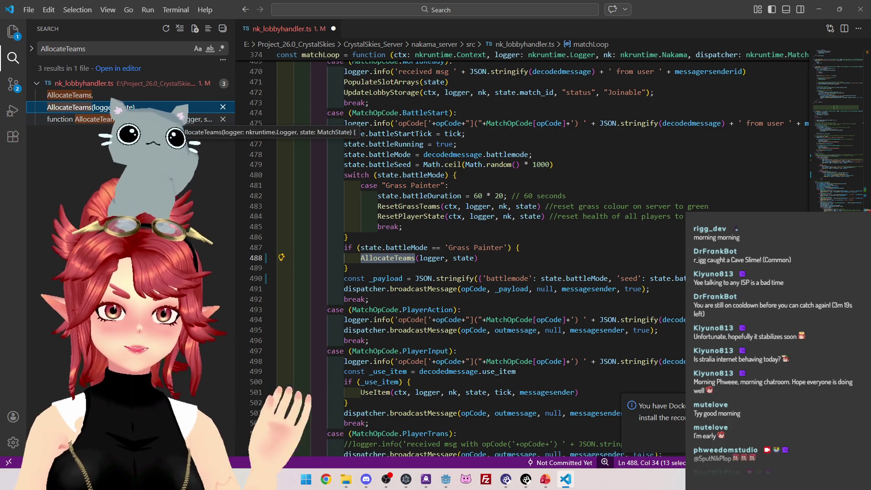
left_click(182, 119)
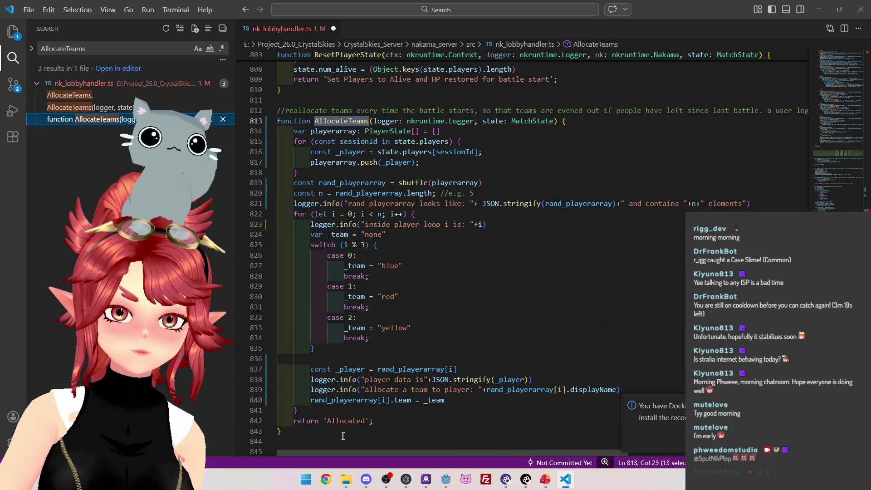
scroll(330, 293, "down", 2)
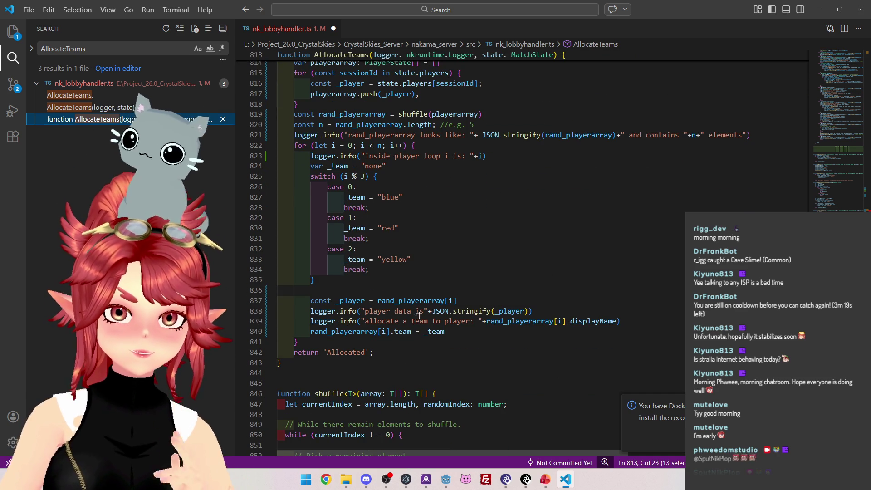
scroll(371, 159, "up", 1)
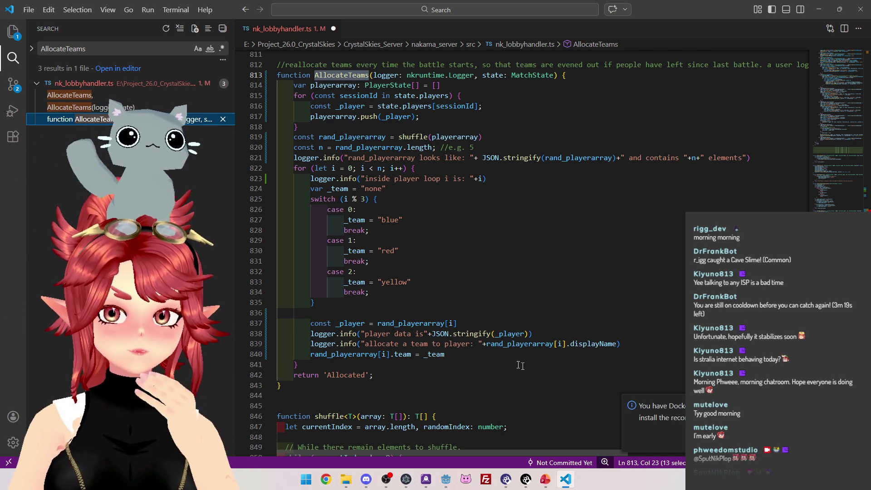
left_click(472, 354)
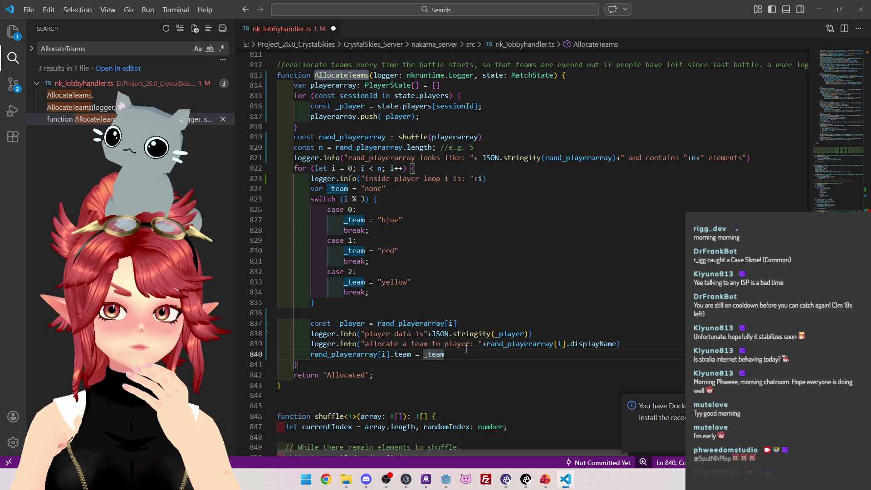
scroll(536, 294, "down", 1)
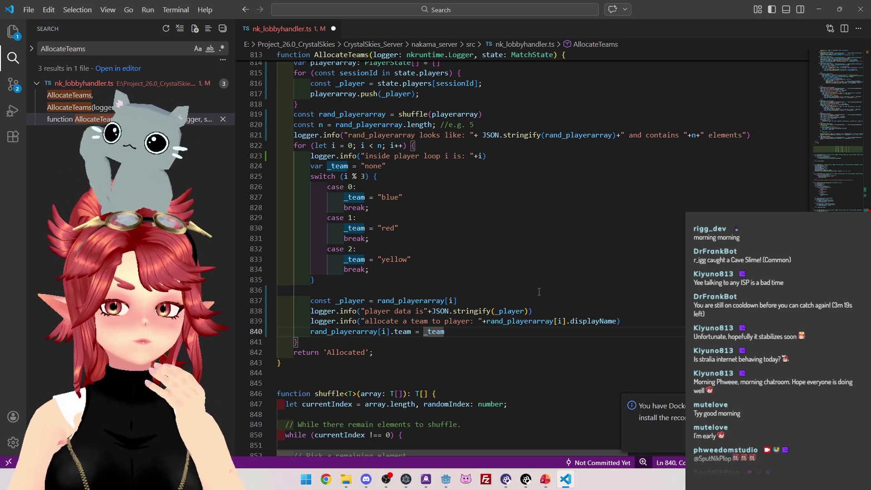
key("Return")
scroll(459, 246, "up", 1)
scroll(459, 246, "up", 3)
Declare 'var playerteam_payload: {}' below the playerarray declaration
left_click(454, 154)
key("Return")
type("var ")
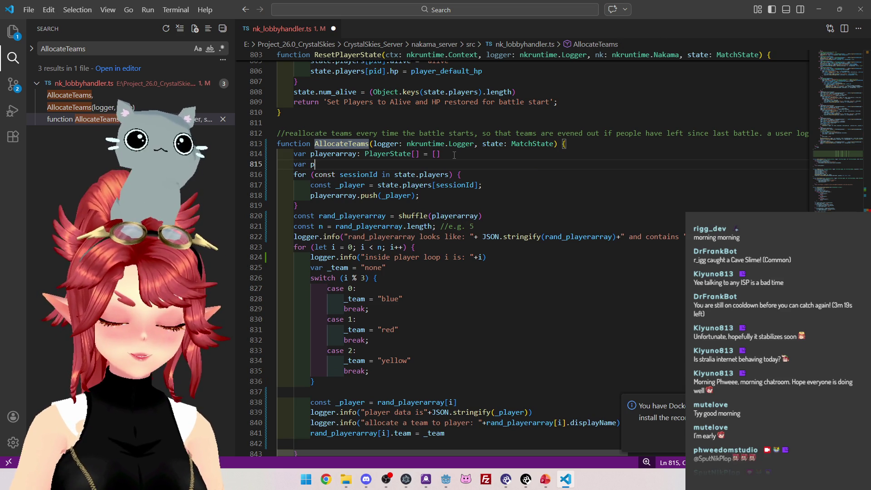
type("playerteam")
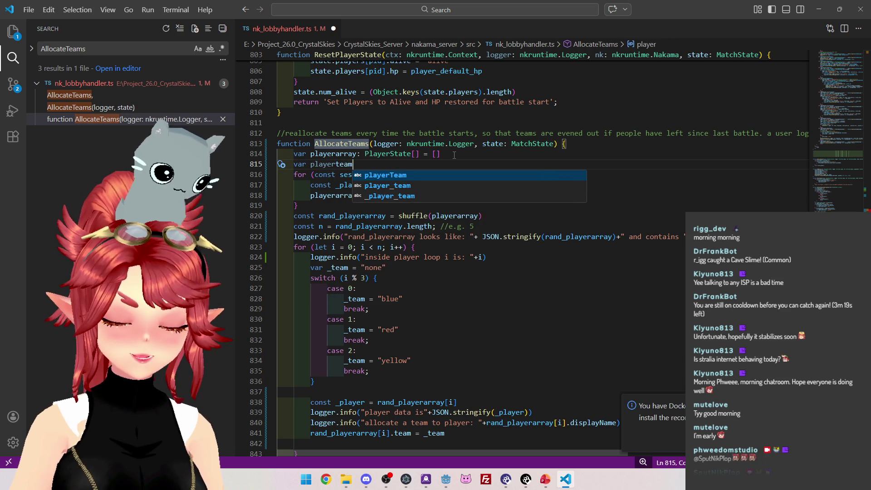
type("_payload")
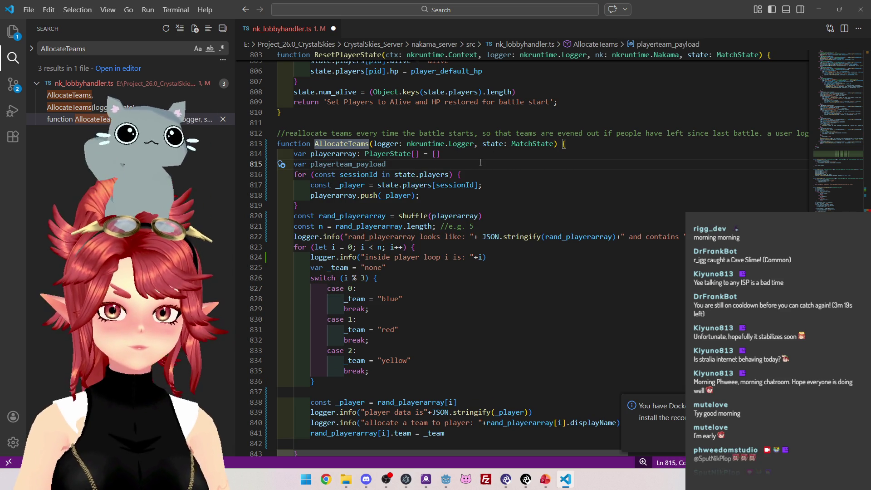
type(":")
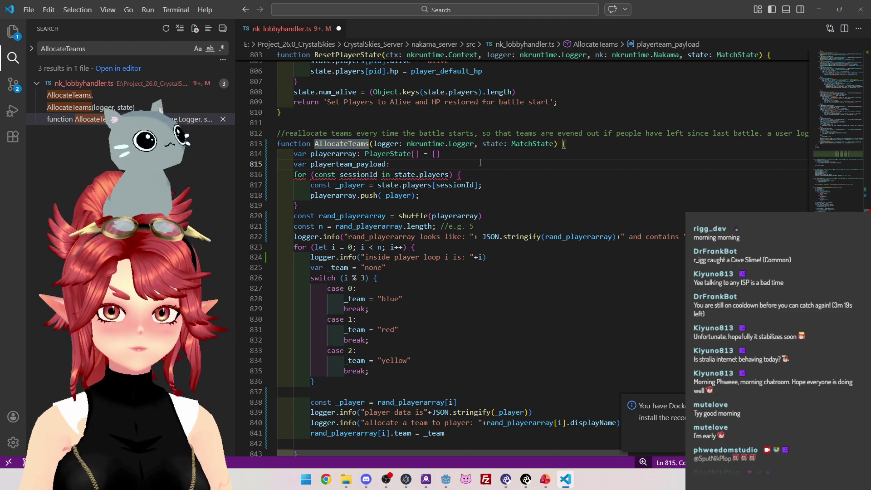
type("{}")
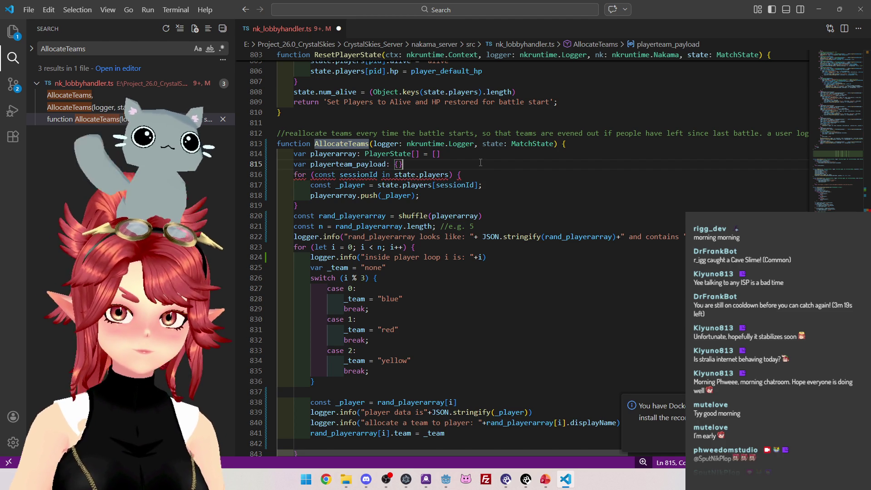
On the empty loop line, autocomplete playerteam_payload and open its '[' index
scroll(364, 202, "down", 3)
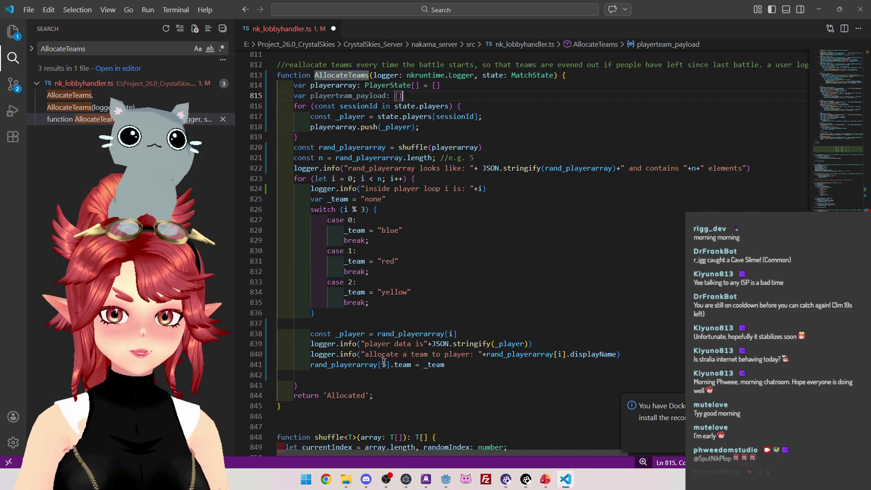
left_click(402, 376)
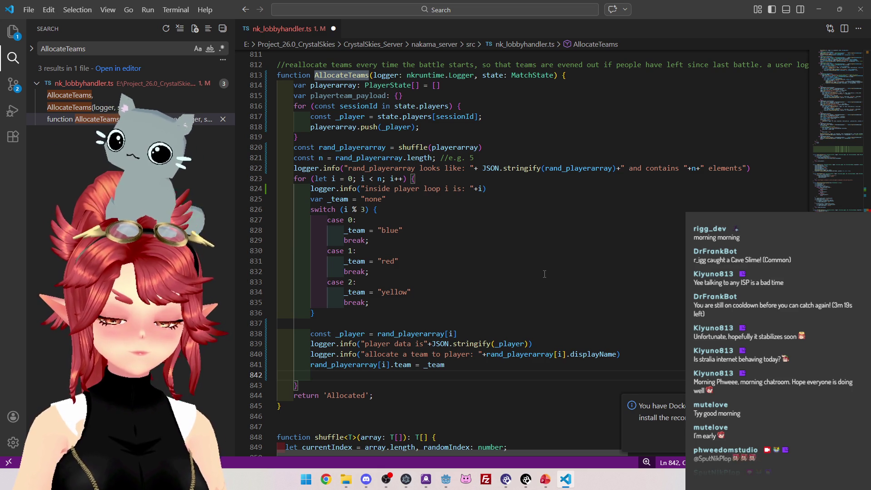
type("player")
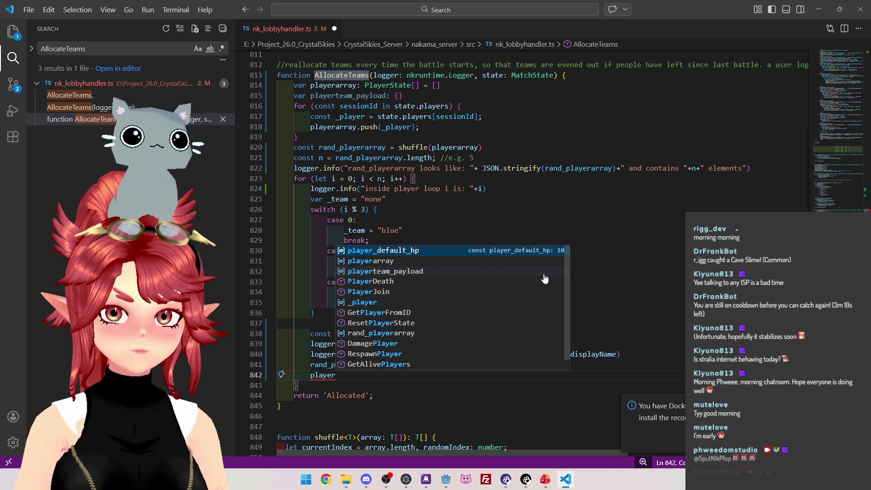
left_click(544, 275)
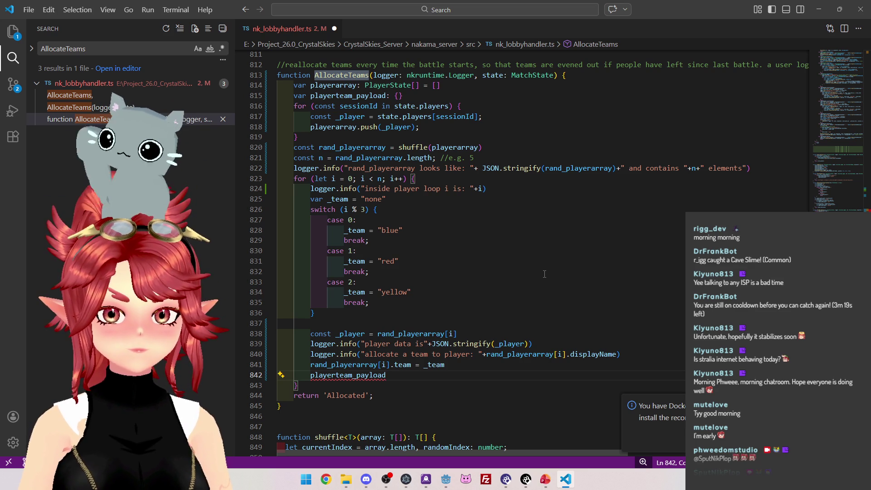
type("[")
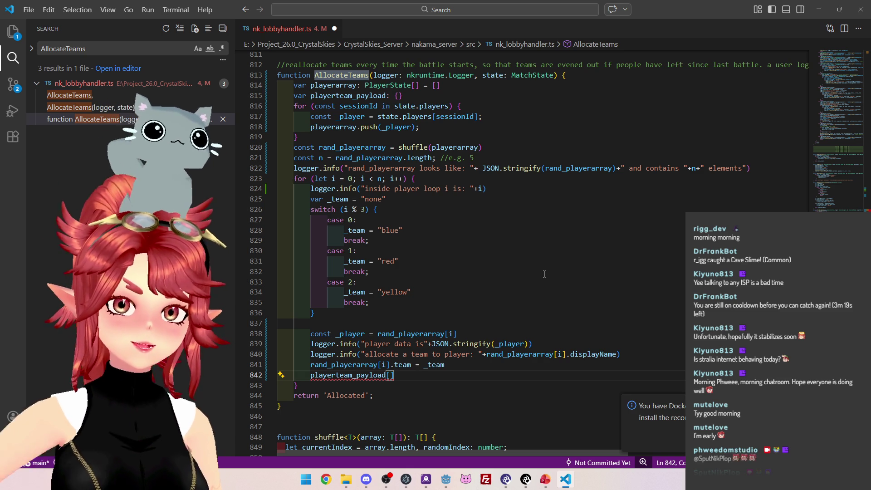
mouse_move(329, 116)
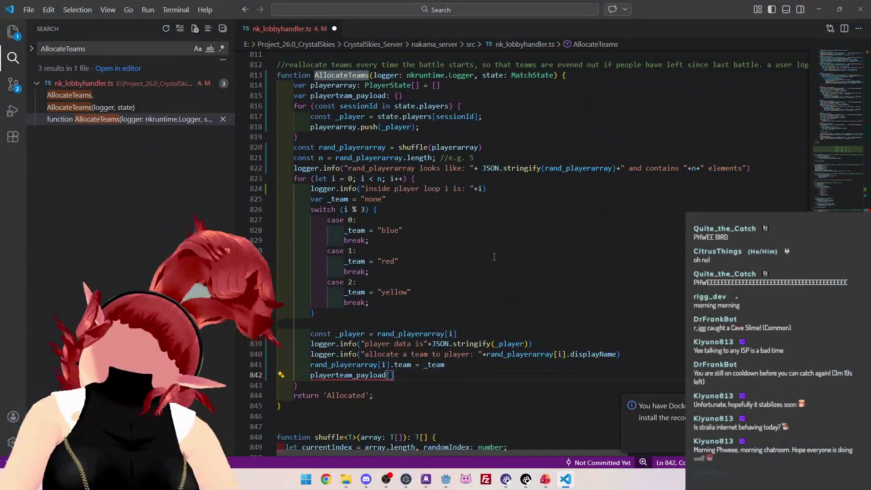
key("alt+Tab")
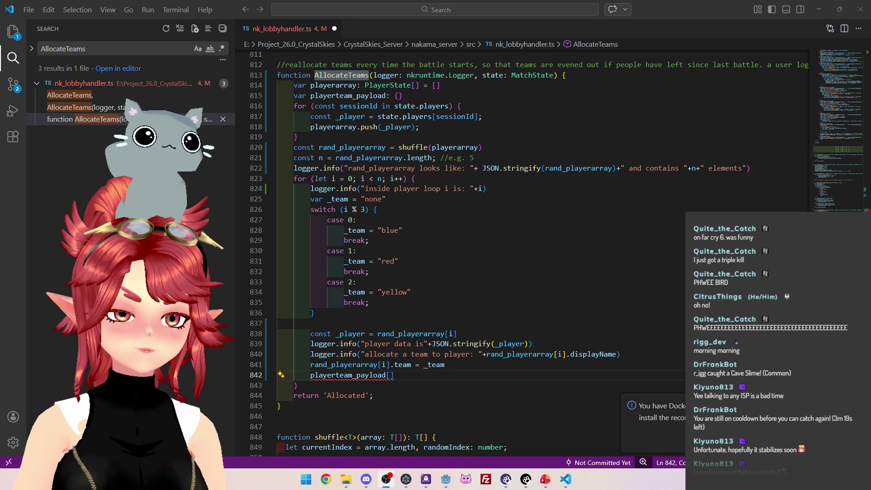
key("Up")
key("Up")
key("Up")
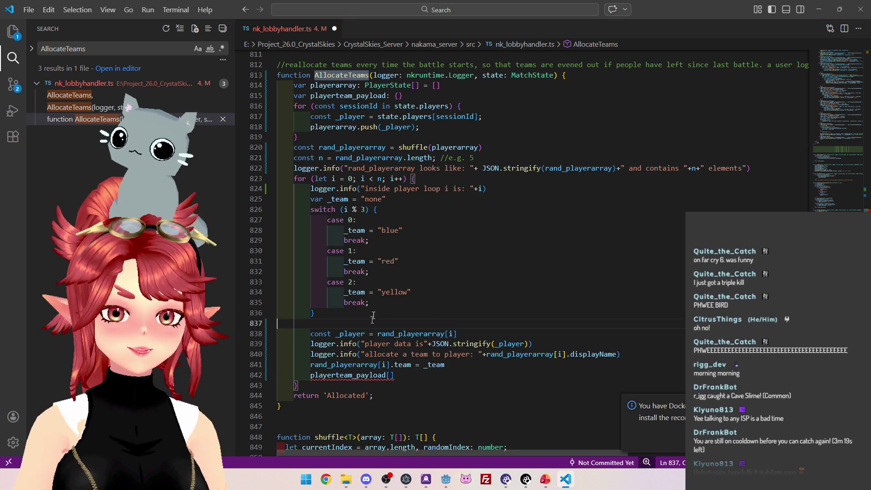
scroll(492, 314, "down", 1)
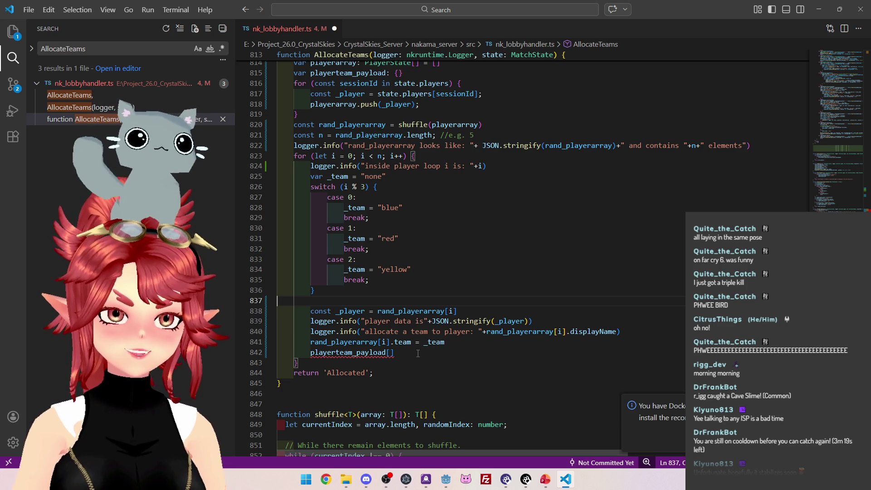
left_click(400, 357)
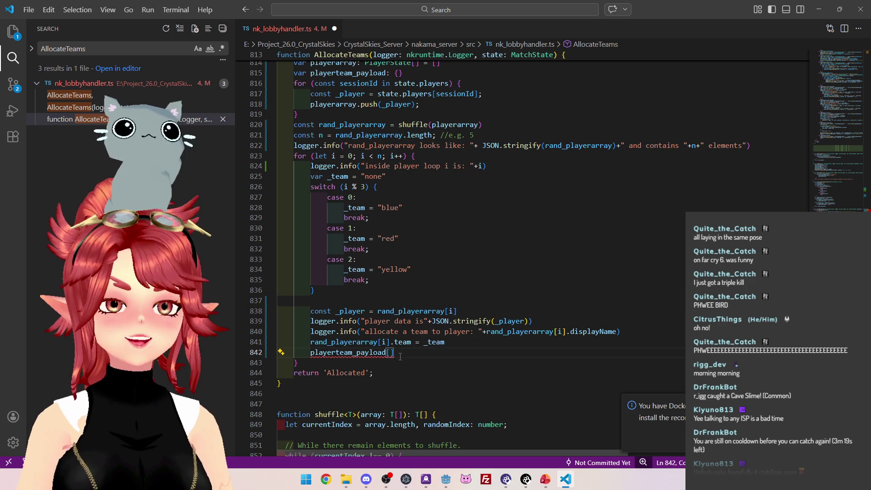
scroll(416, 323, "down", 3)
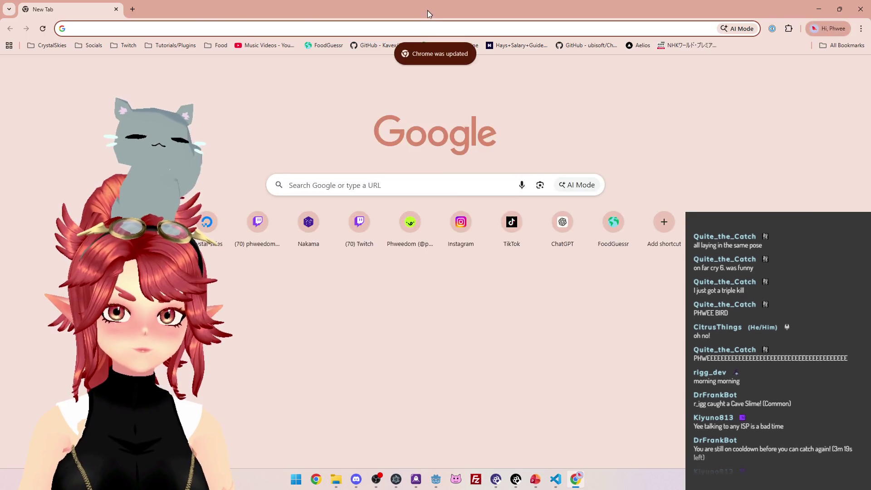
left_click_drag(428, 10, 870, 13)
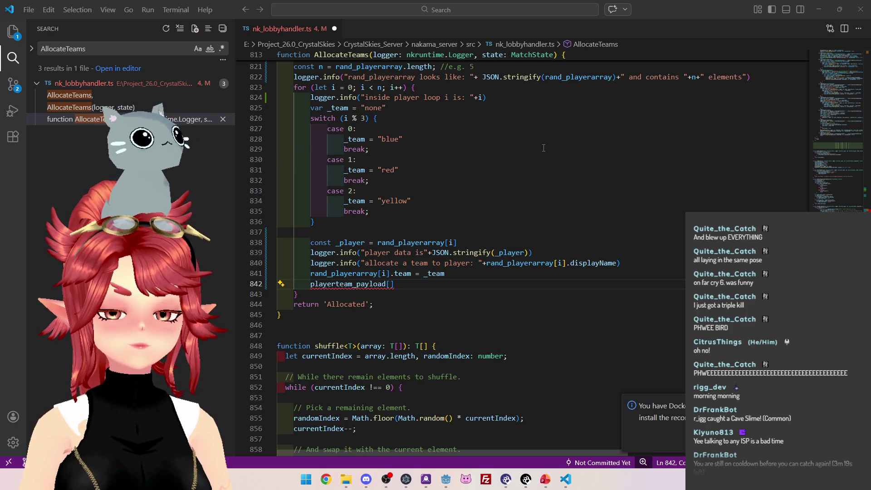
Index playerteam_payload by rand_playerarray[i].user, pasting the array reference from line 841
scroll(418, 231, "down", 1)
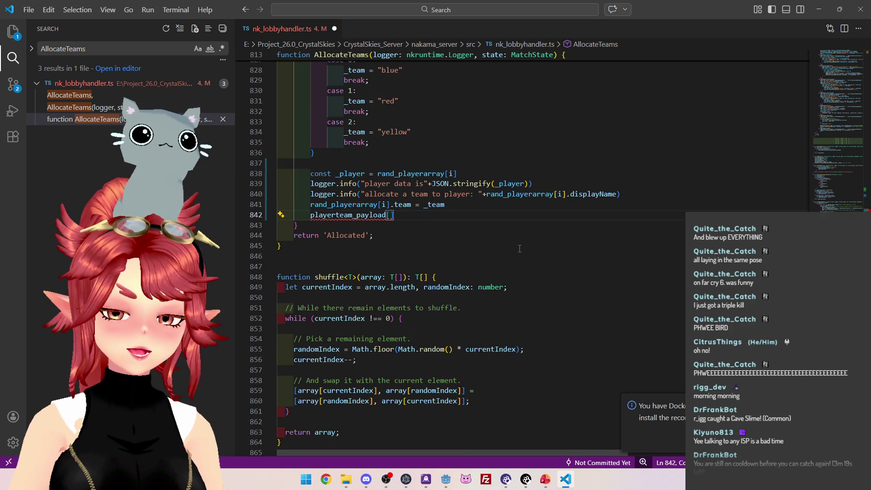
scroll(487, 288, "up", 1)
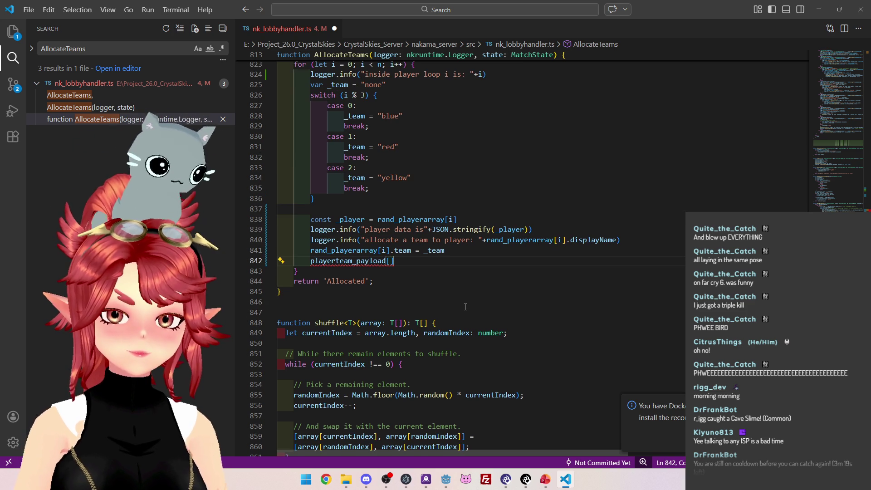
left_click_drag(312, 251, 390, 252)
key("ctrl+c")
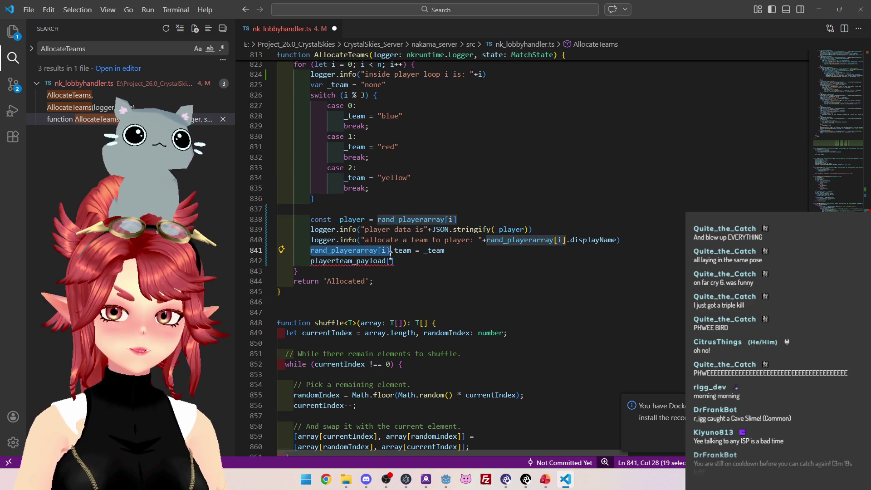
left_click(391, 262)
key("ctrl+v")
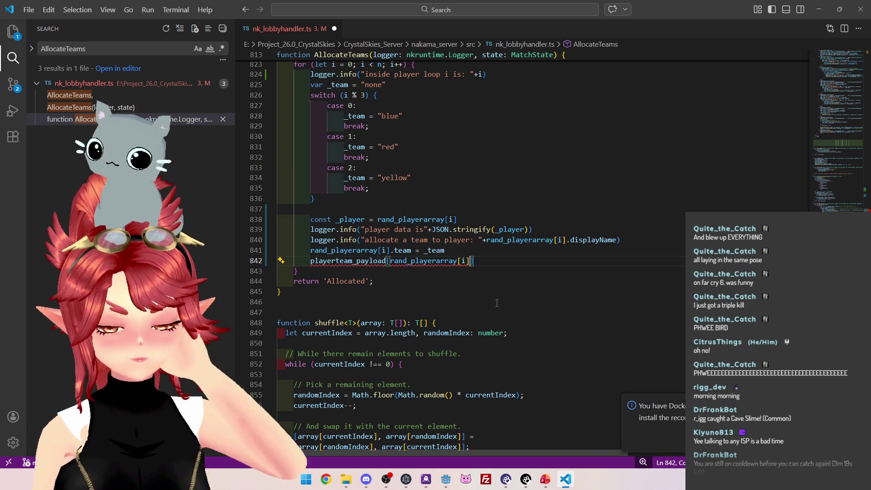
type(".use")
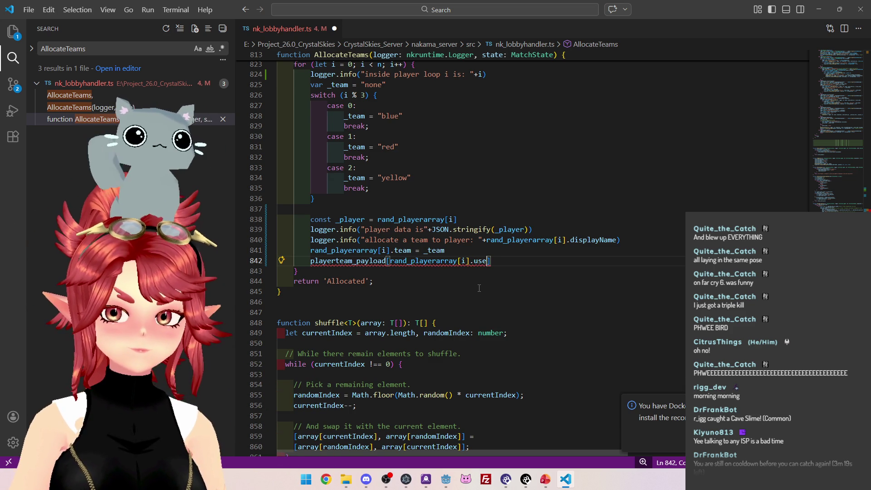
type("r")
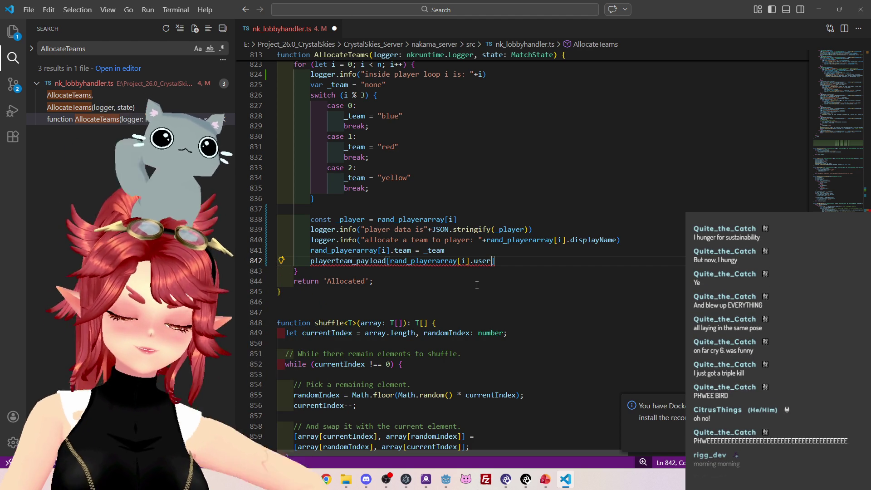
left_click(449, 251)
On a new line 842, build rand_playerarray[i].presence.userId using IntelliSense suggestions
key("Return")
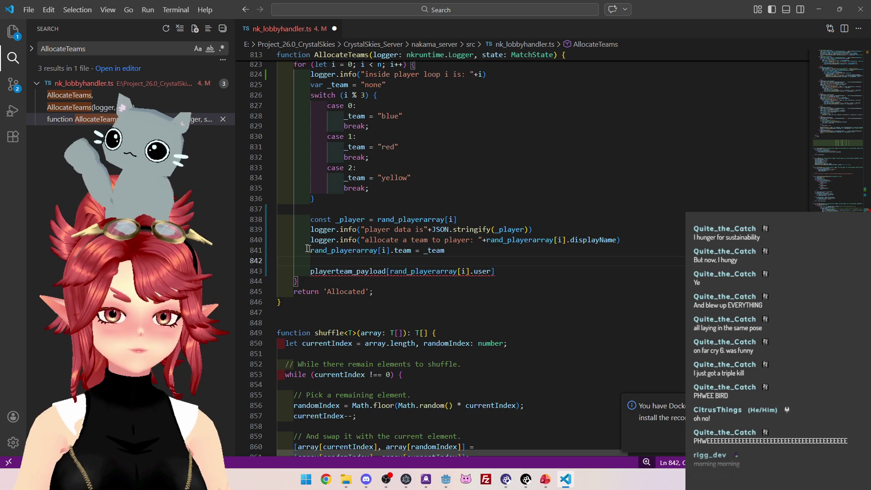
left_click_drag(310, 250, 394, 251)
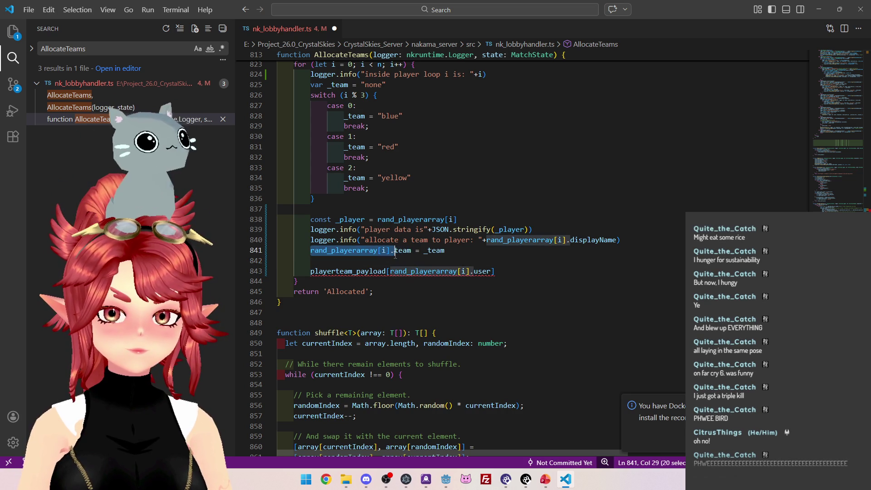
key("ctrl+c")
left_click(441, 260)
key("ctrl+v")
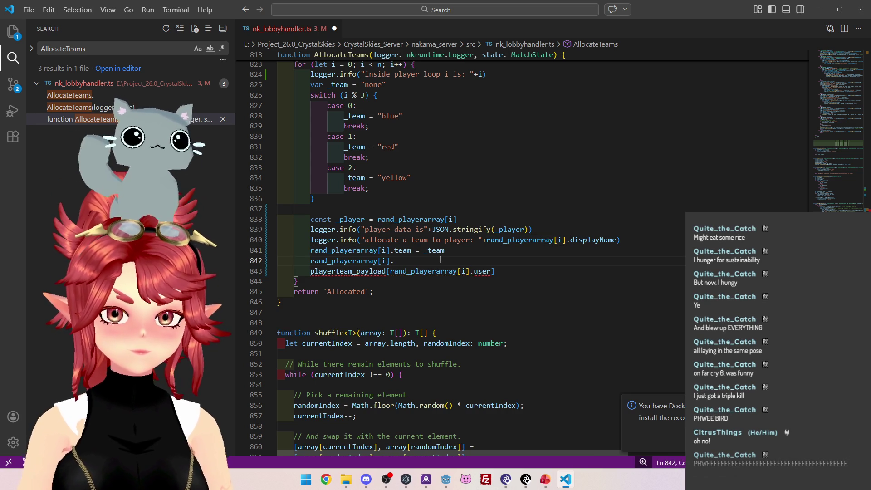
key("ctrl+space")
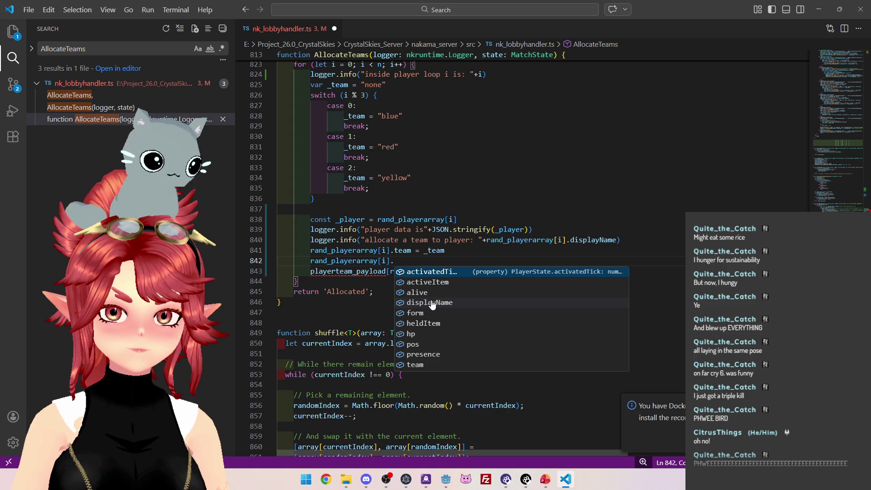
left_click(421, 354)
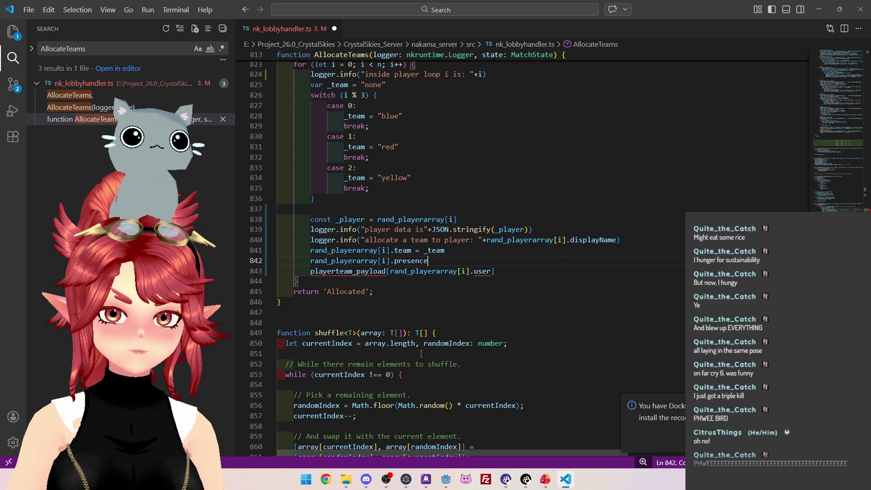
type(".")
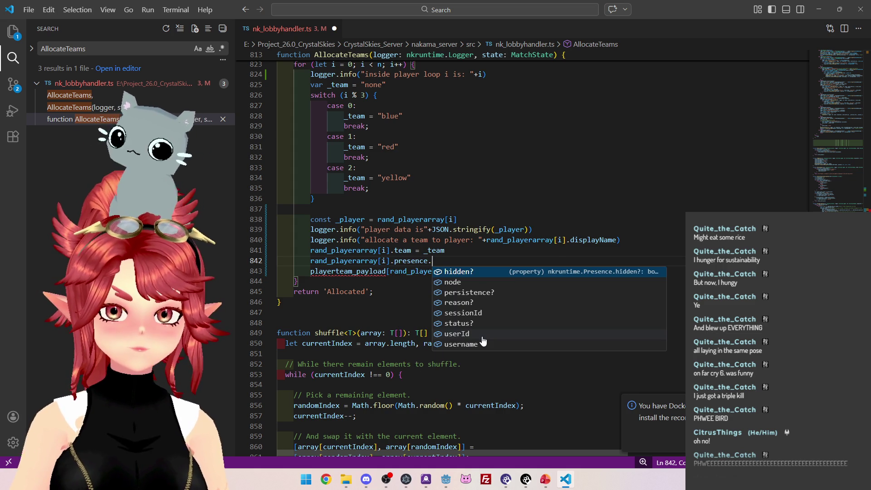
left_click(482, 338)
Move that expression over rand_playerarray[i].user as the playerteam_payload key on line 843
mouse_move(457, 261)
left_mouse_down()
mouse_move(318, 251)
mouse_move(311, 261)
left_mouse_up()
key("ctrl+x")
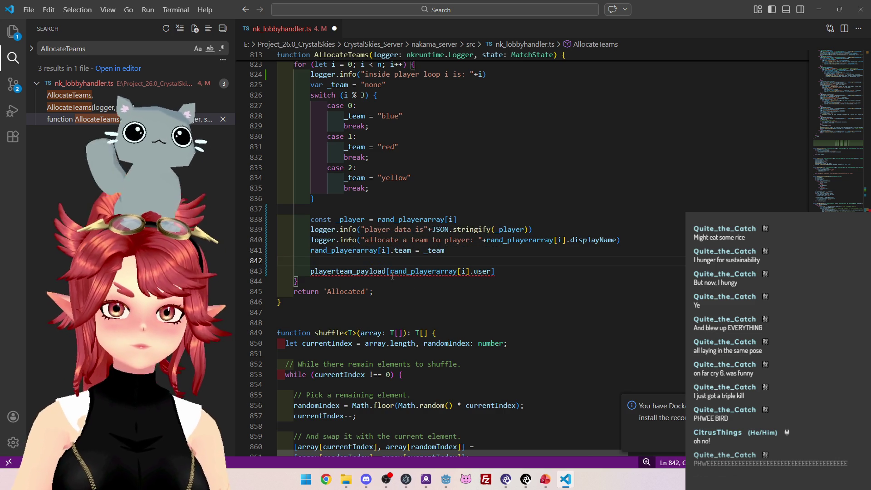
left_click_drag(390, 271, 495, 271)
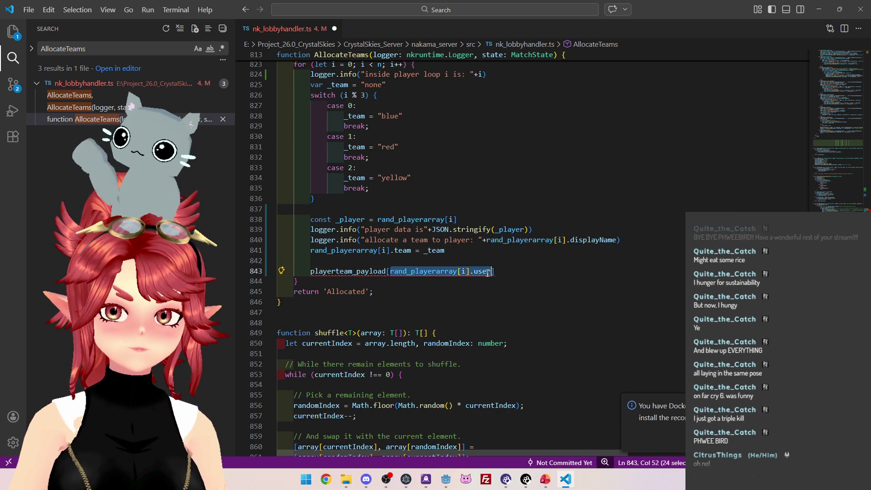
key("ctrl+v")
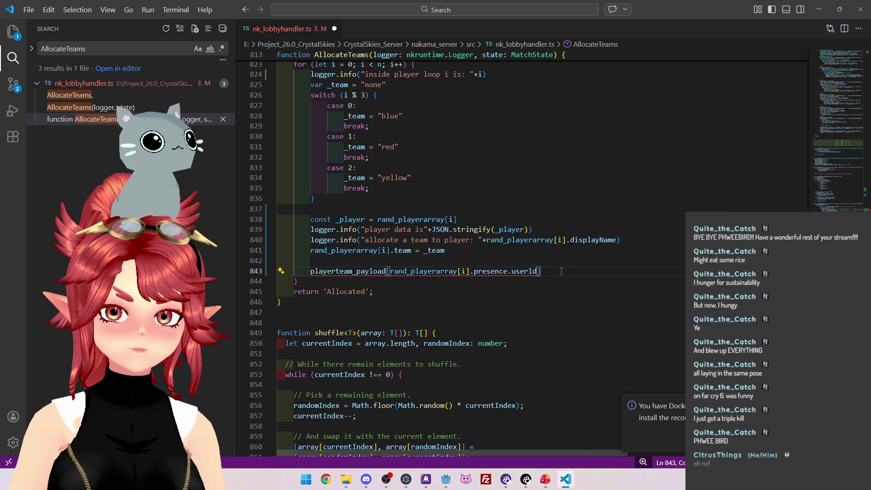
mouse_move(325, 271)
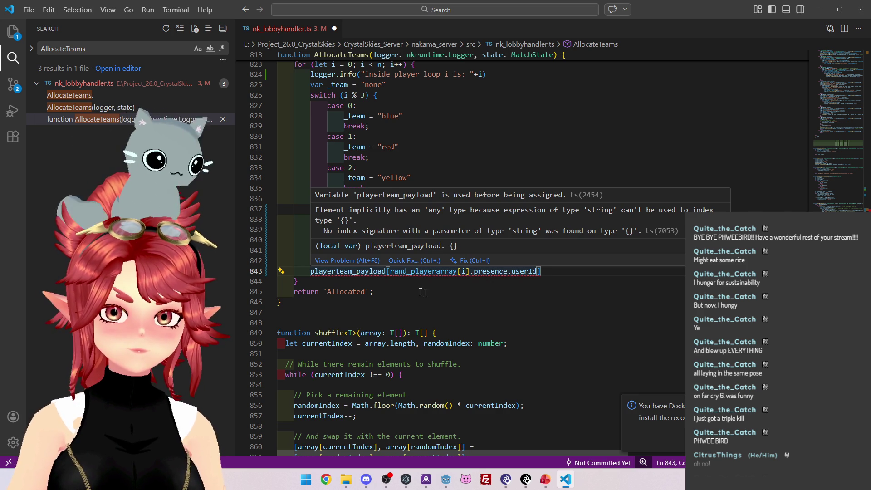
left_click(400, 289)
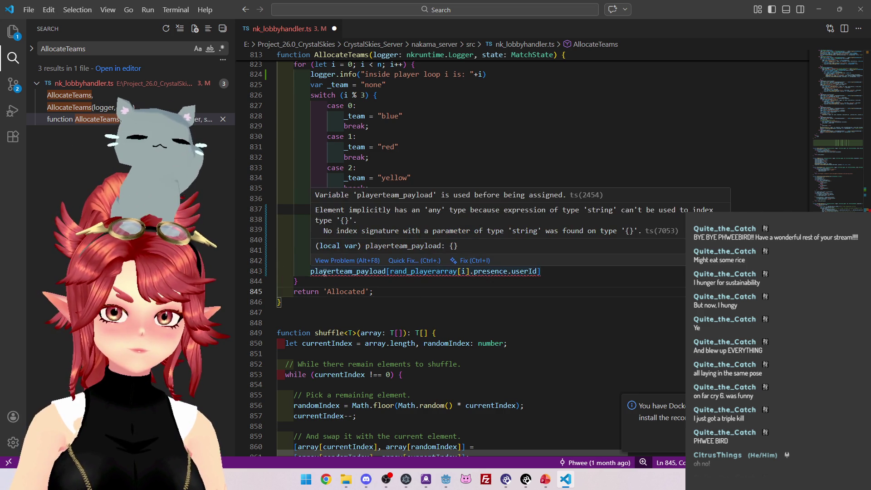
Begin an assignment with '= c' after the playerteam_payload key on line 843
left_click(554, 272)
type("=")
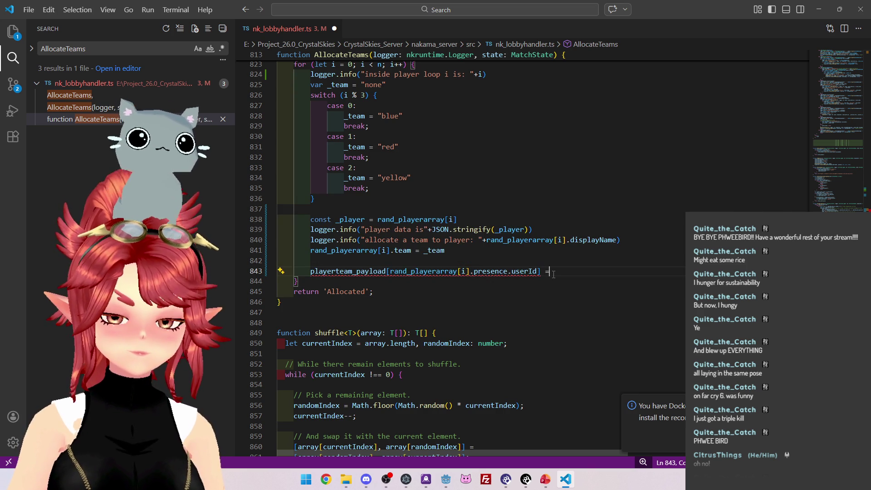
type(" c")
key("Escape")
key("Up")
key("Up")
left_click(584, 268)
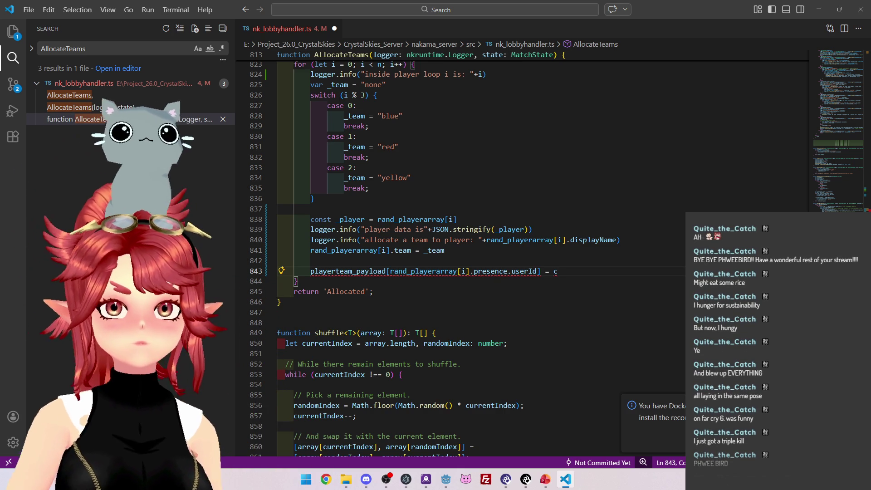
Check the type of the presence.userId key expression in its hover information
left_click(512, 257)
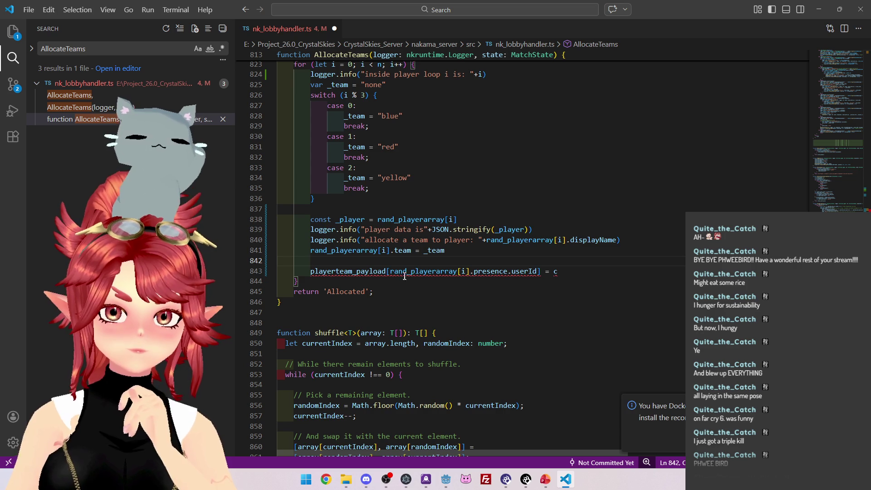
left_click_drag(390, 271, 538, 271)
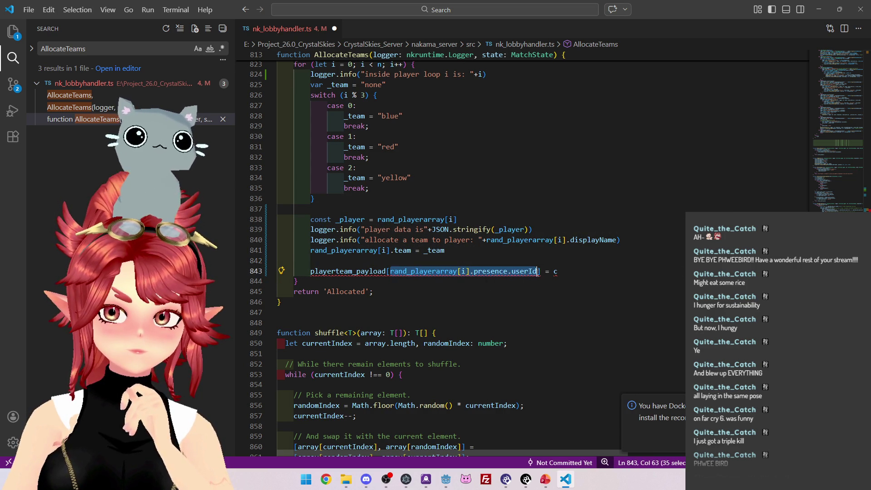
mouse_move(538, 272)
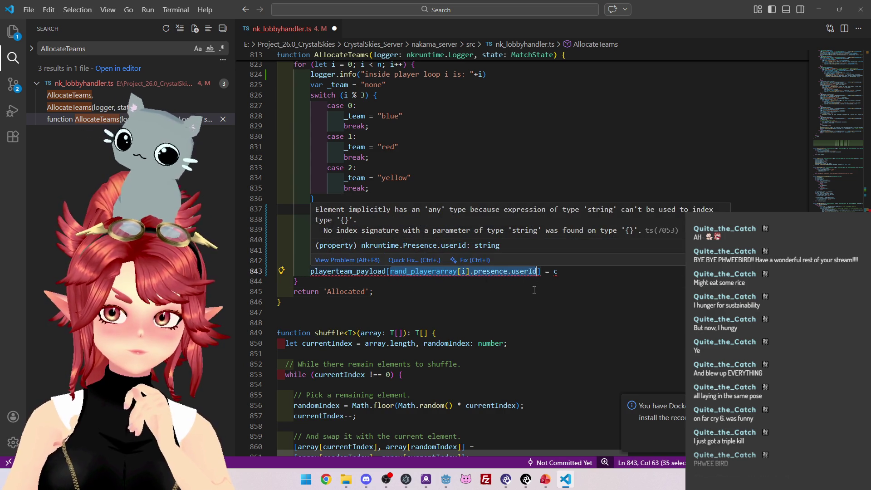
left_click(534, 290)
left_click_drag(391, 272, 537, 270)
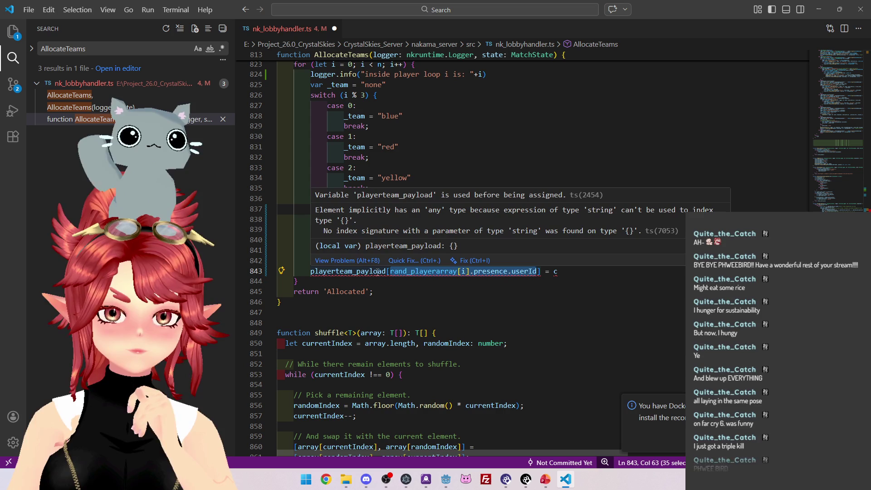
left_click(573, 271)
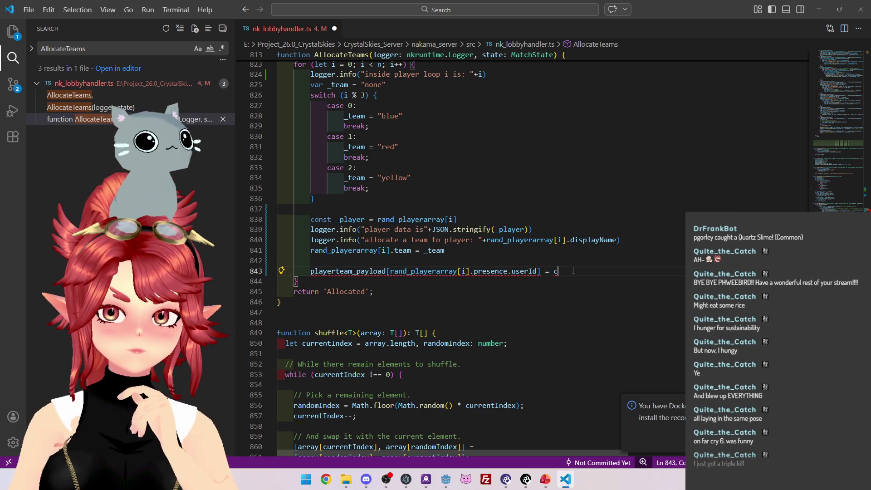
left_click_drag(391, 271, 539, 271)
mouse_move(538, 271)
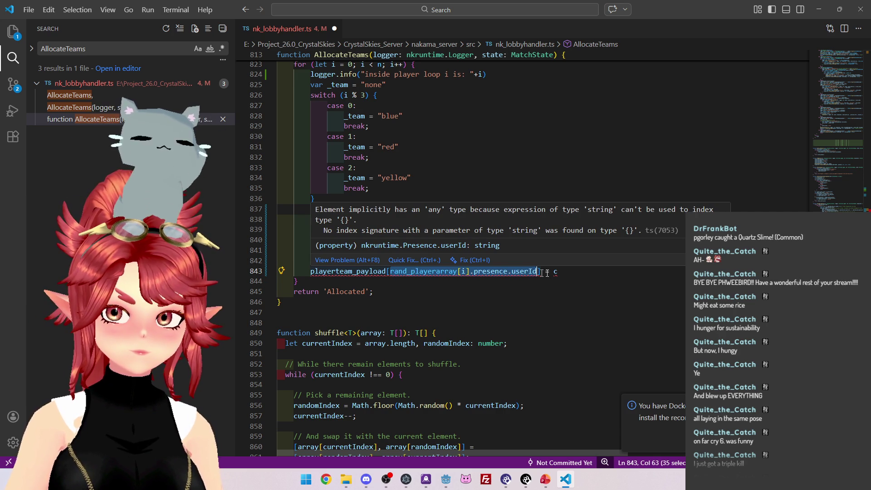
left_click(569, 278)
Replace the stray 'c' with '{' and split the empty braces onto separate lines
left_click(569, 271)
key("BackSpace")
type("{")
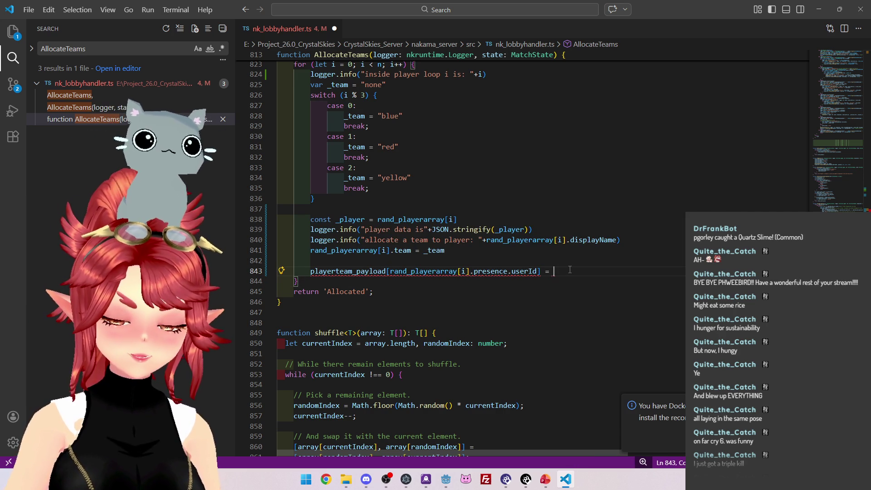
key("Return")
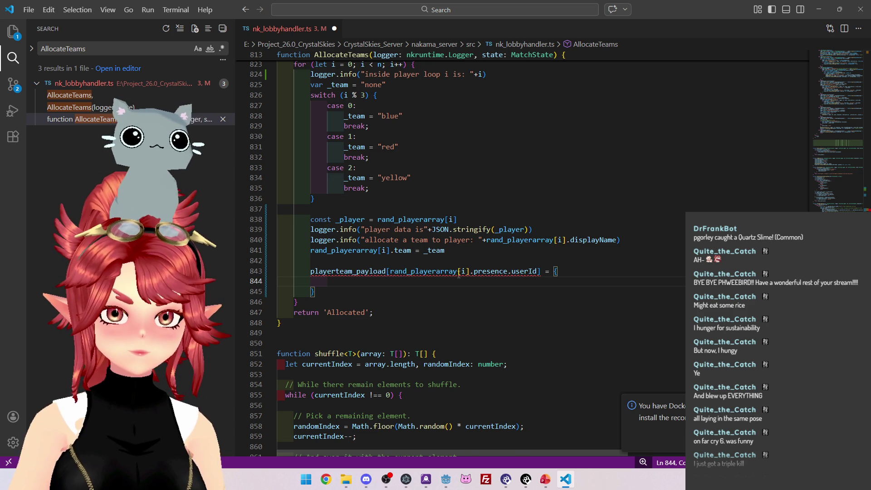
Write team = _team inside the playerteam_payload object braces on line 844
scroll(458, 271, "up", 1)
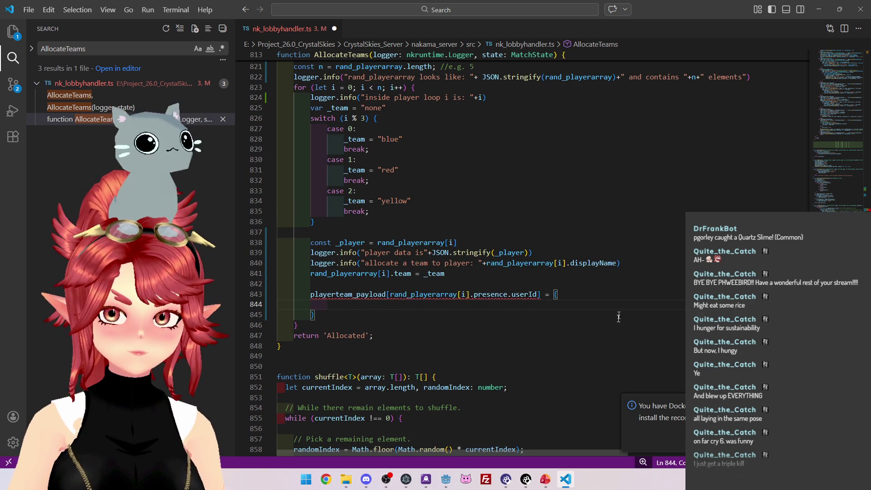
scroll(620, 310, "up", 1)
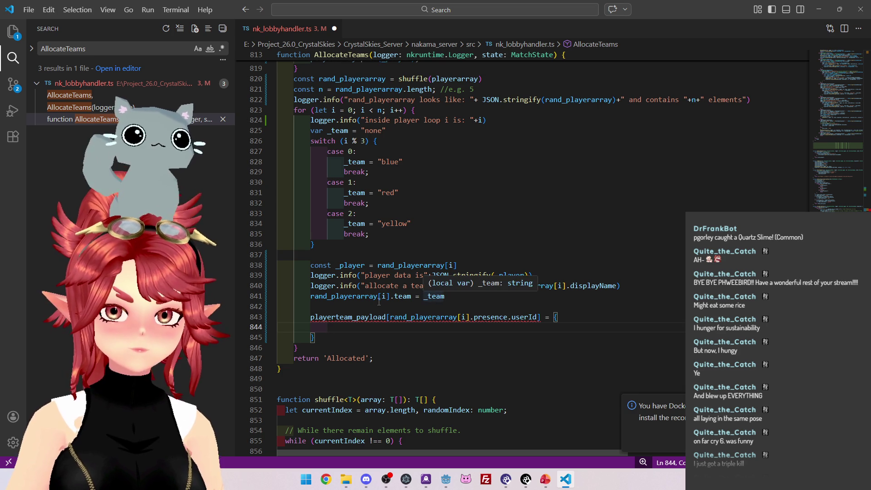
type("t")
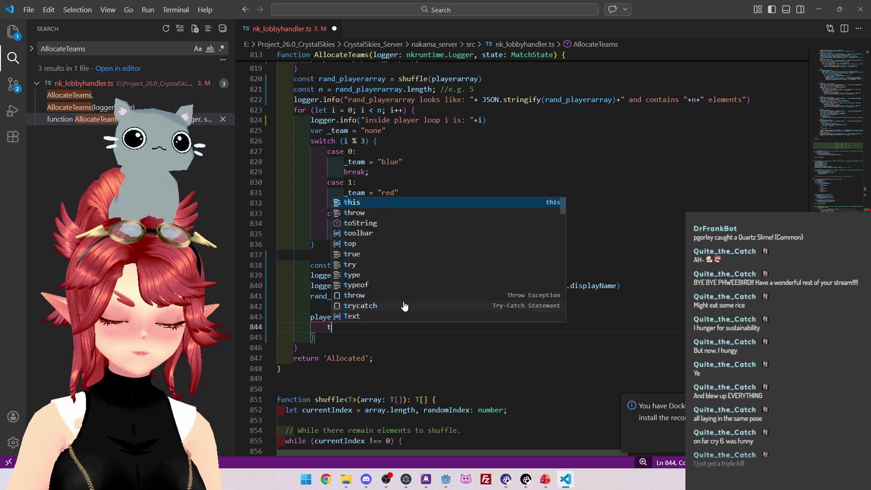
type("eam = _team = _")
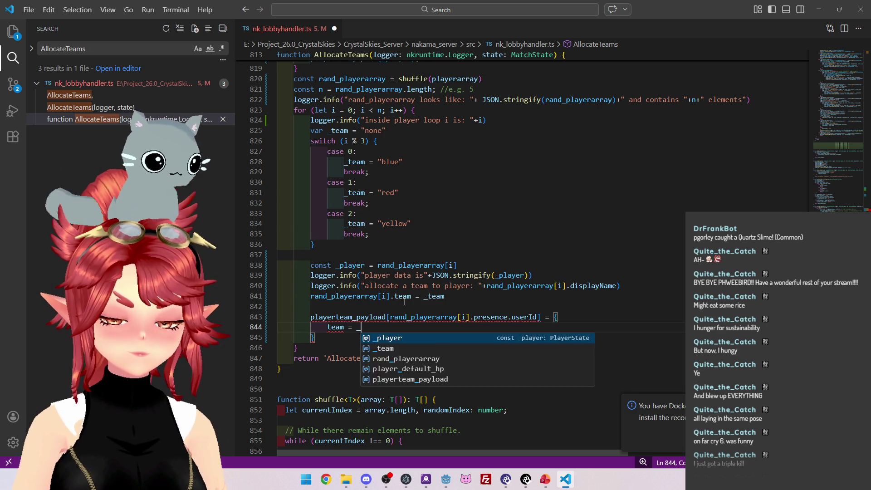
key("Escape")
key("Down")
key("Down")
key("Down")
key("ctrl+v")
scroll(387, 252, "down", 2)
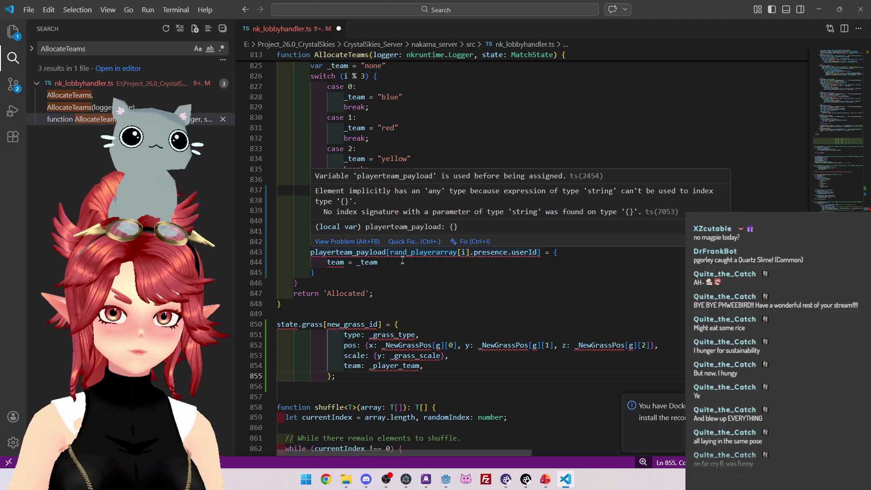
left_click(378, 263)
scroll(326, 139, "up", 4)
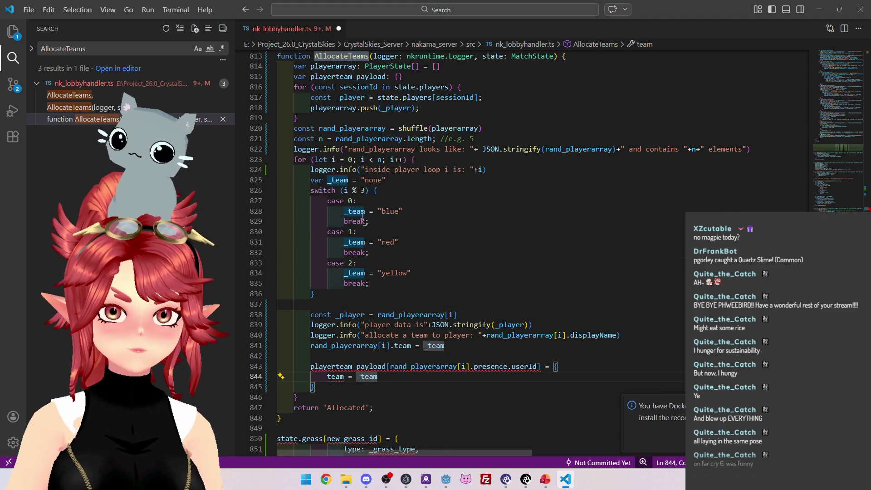
Append ' = {}' to the playerteam_payload declaration on line 815
left_click(419, 78)
scroll(419, 77, "up", 1)
type("= {}")
left_click(447, 220)
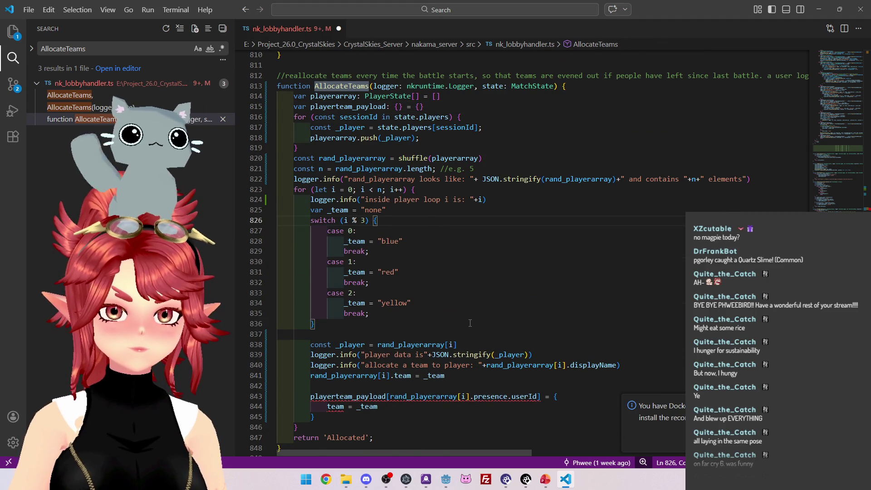
scroll(470, 323, "down", 1)
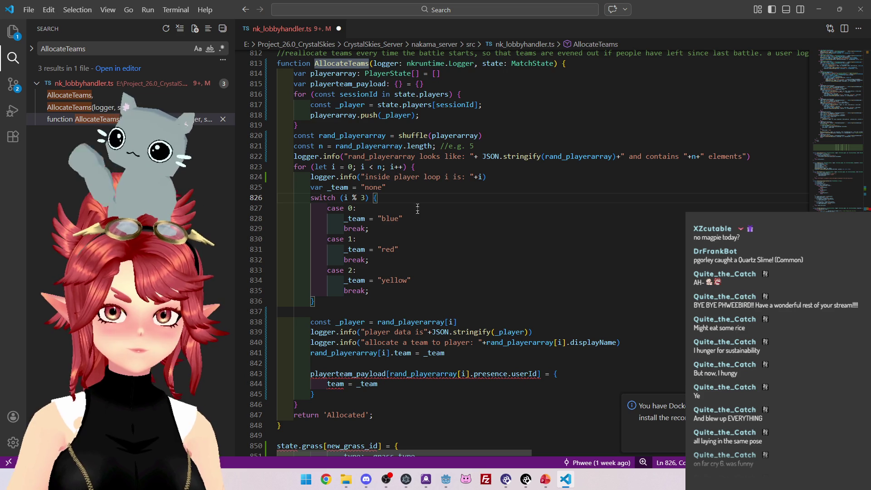
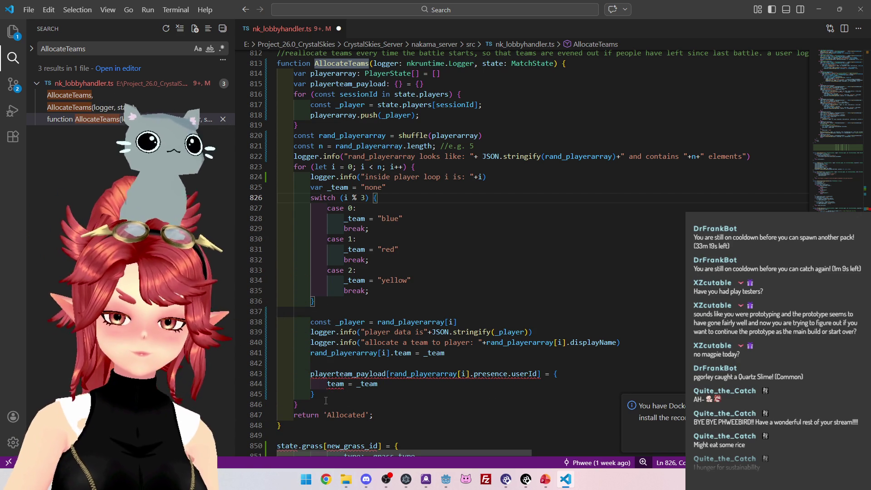
Comment out the playerteam_payload line and the two team-assignment lines below it in AllocateTeams with //
left_click(311, 374)
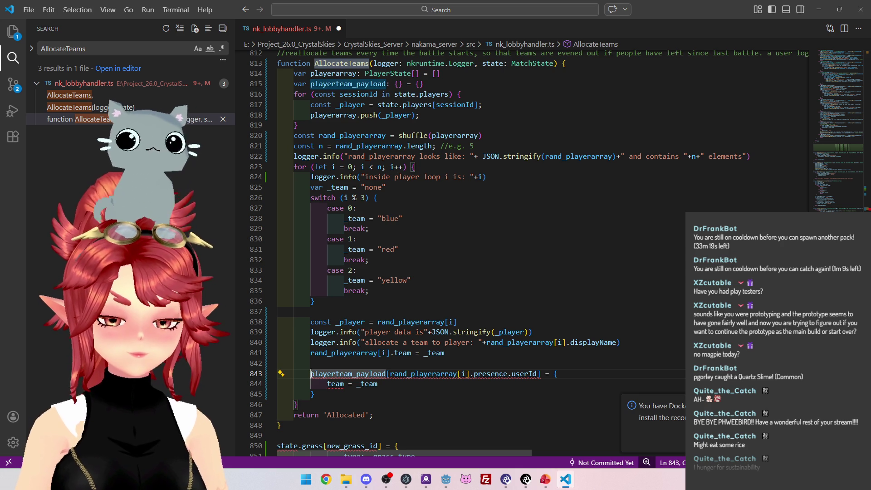
key("ctrl+slash")
key("Down")
type("//")
left_click(313, 394)
type("//")
key("Up")
key("End")
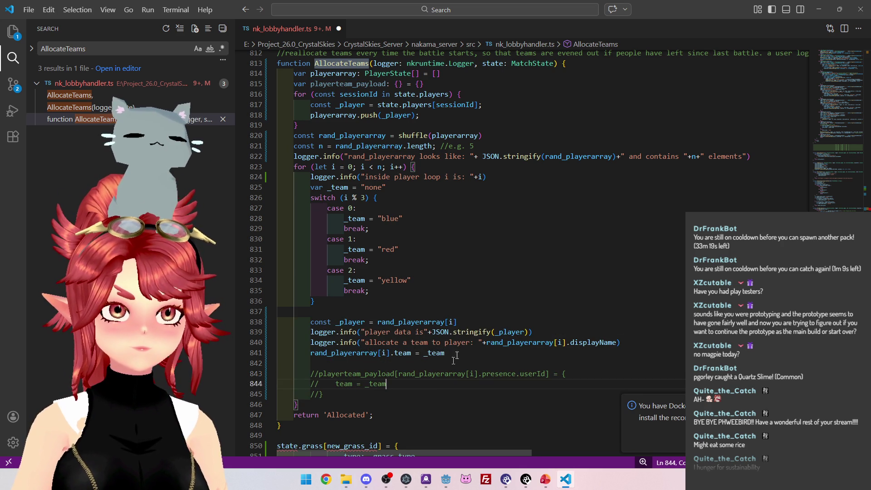
left_click(571, 291)
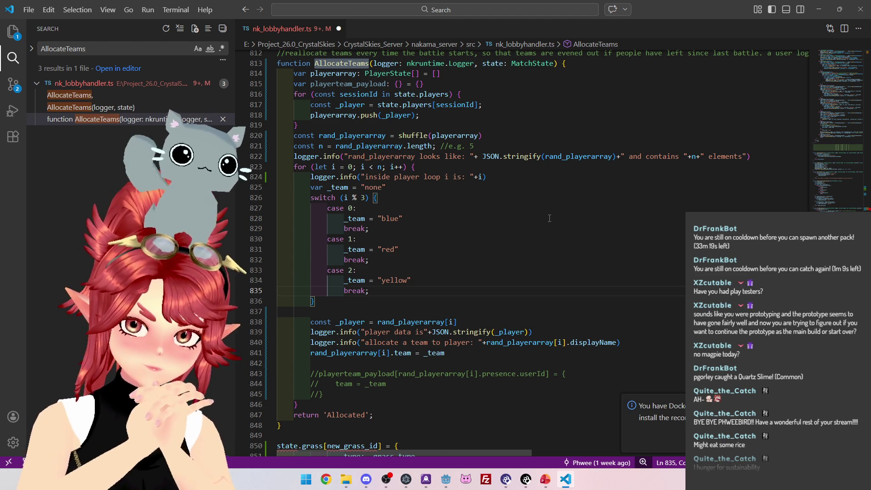
Add the bullet 'Have arena shrink in size over time' below the server-alignment item, then minimise PowerPoint
left_click(545, 480)
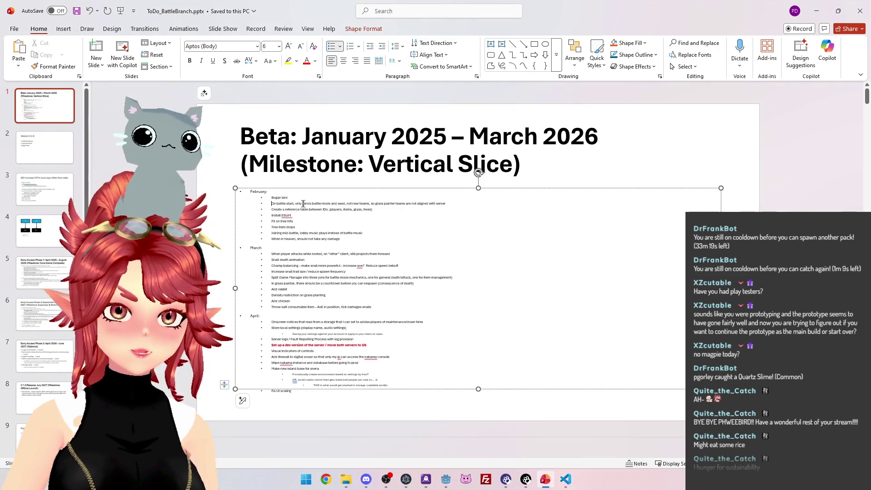
scroll(478, 172, "up", 5)
left_click(619, 257)
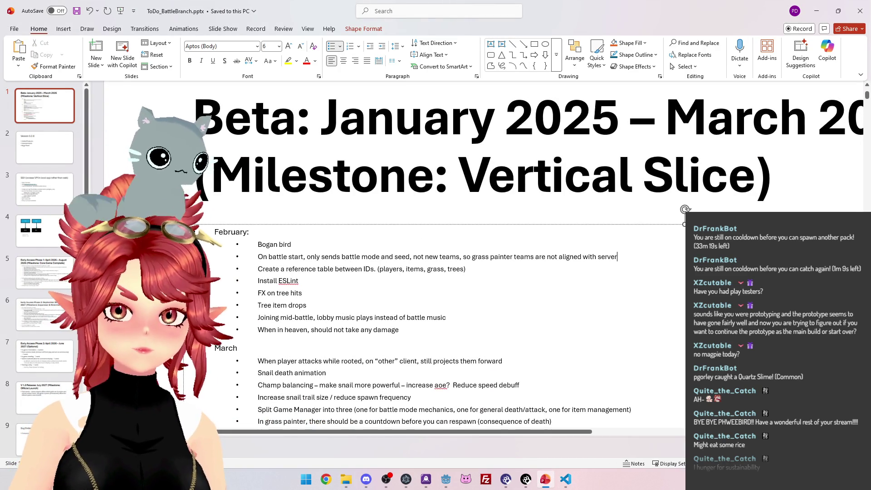
key("Return")
type("Havge arena")
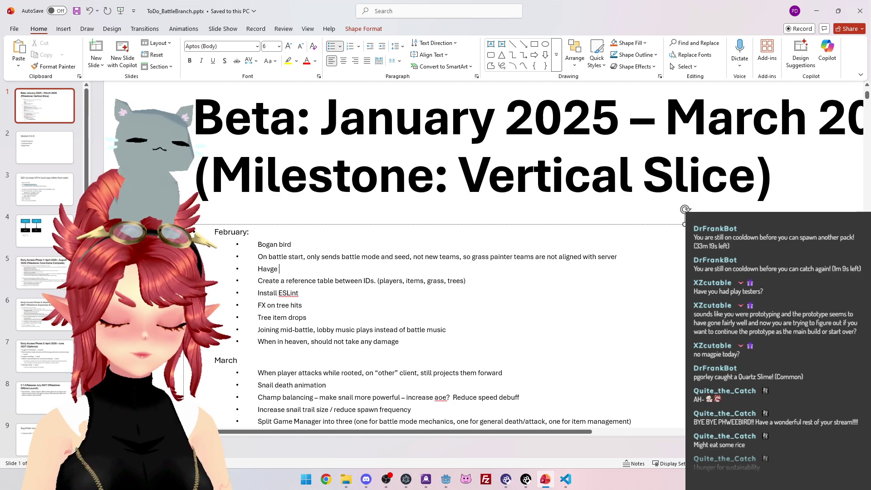
key("BackSpace")
key("BackSpace")
key("BackSpace")
type("e")
key("BackSpace")
key("BackSpace")
type("e a")
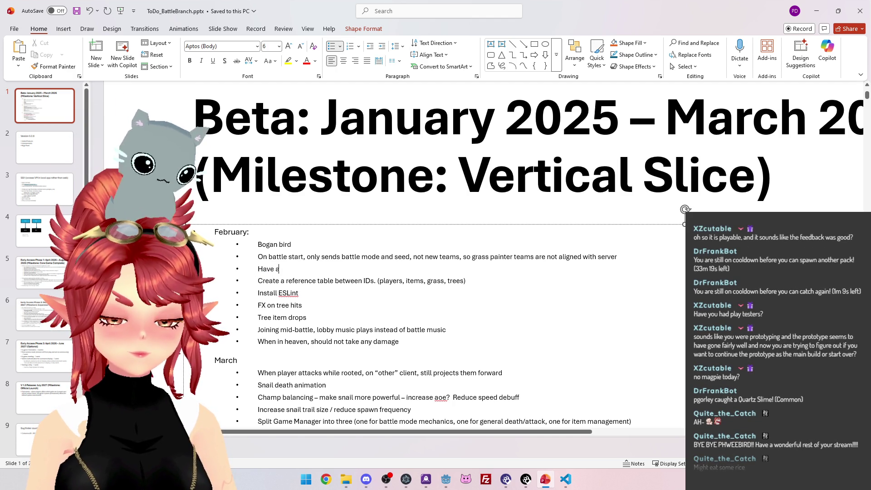
type("rena shrink in size")
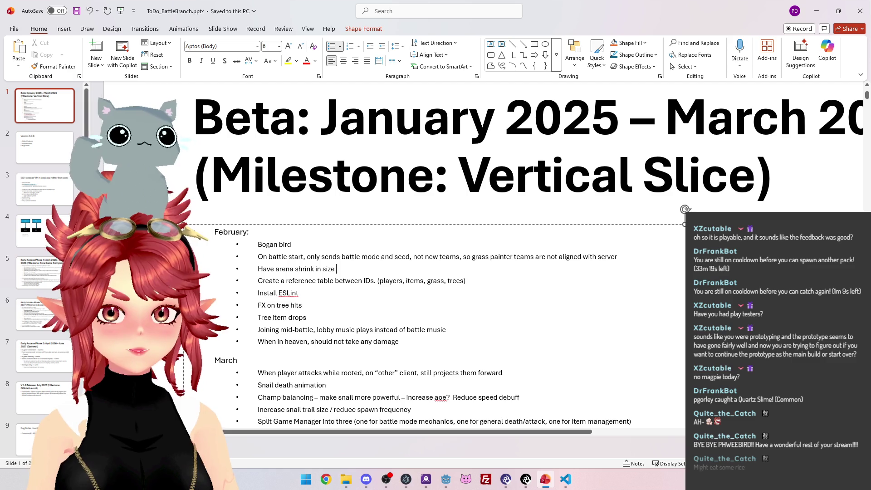
type(" over time")
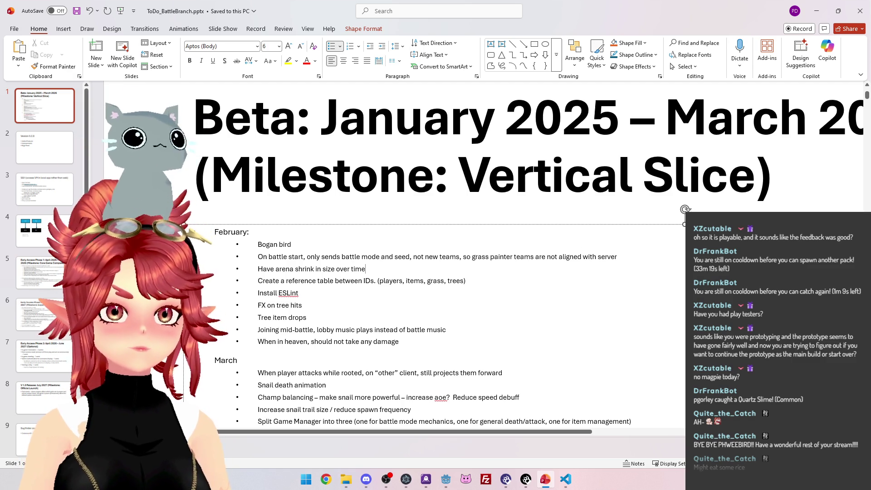
left_click(816, 11)
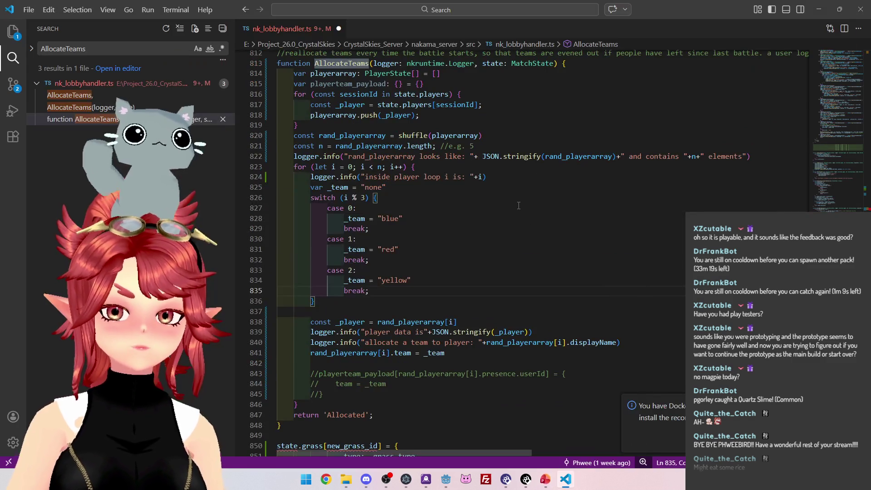
scroll(519, 206, "down", 2)
scroll(518, 201, "down", 3)
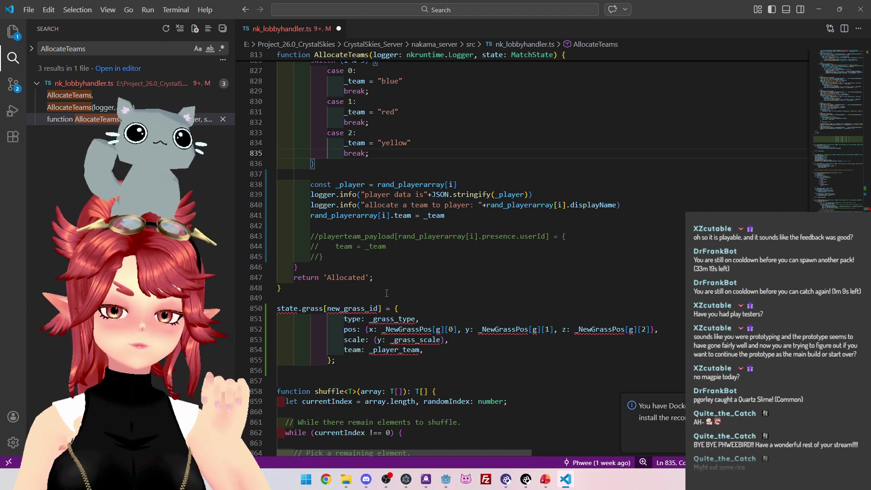
mouse_move(336, 360)
left_mouse_down()
mouse_move(318, 329)
mouse_move(345, 319)
left_mouse_up()
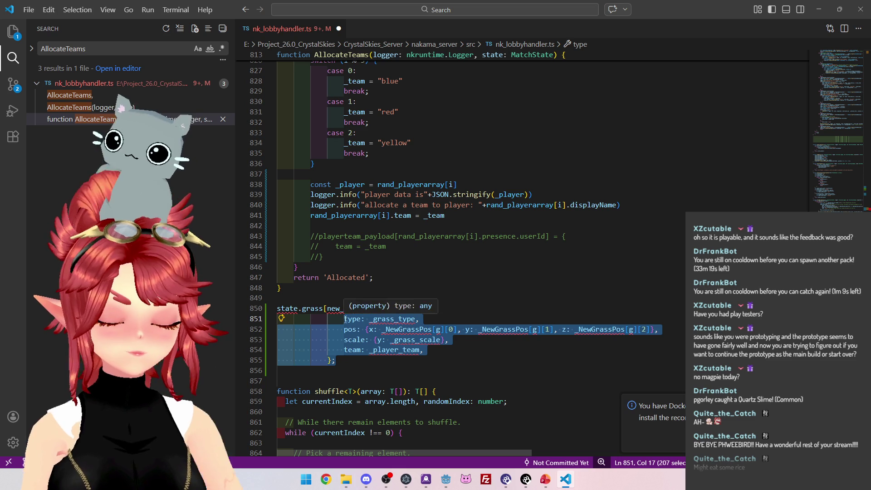
Outdent the selected state.grass block lines three levels so they align
key("shift+Tab")
key("shift+Tab")
key("shift+Tab")
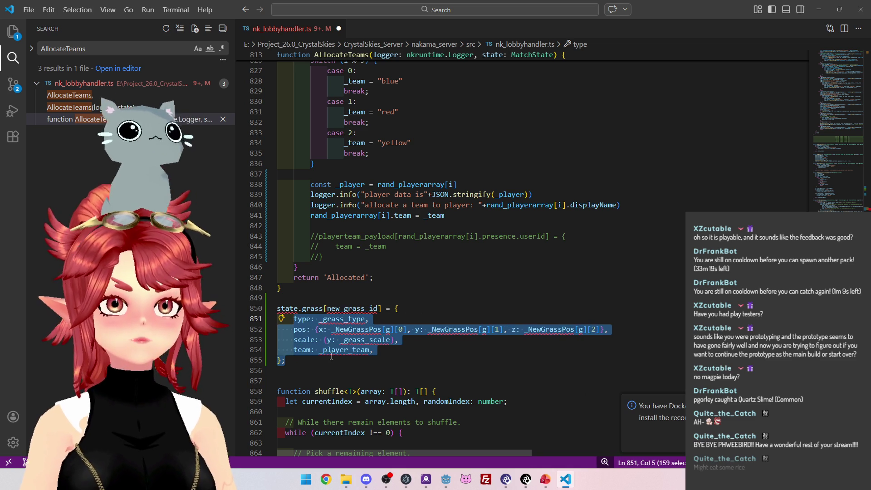
left_click(334, 359)
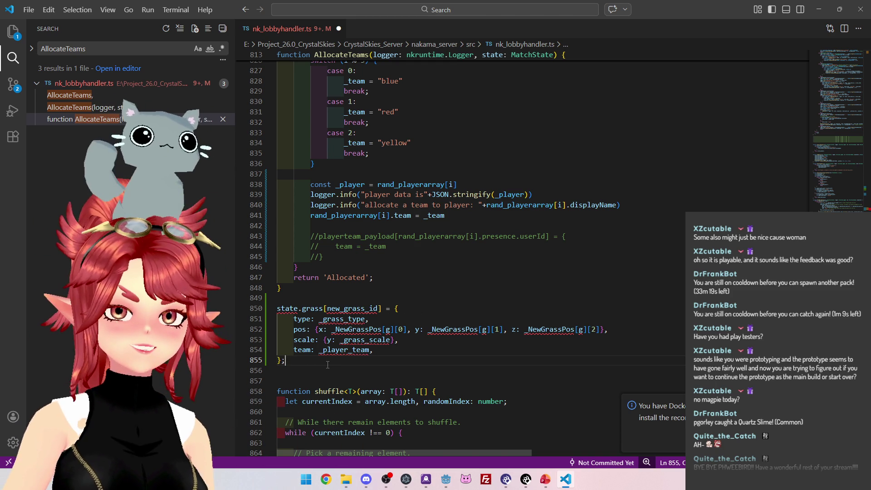
mouse_move(337, 381)
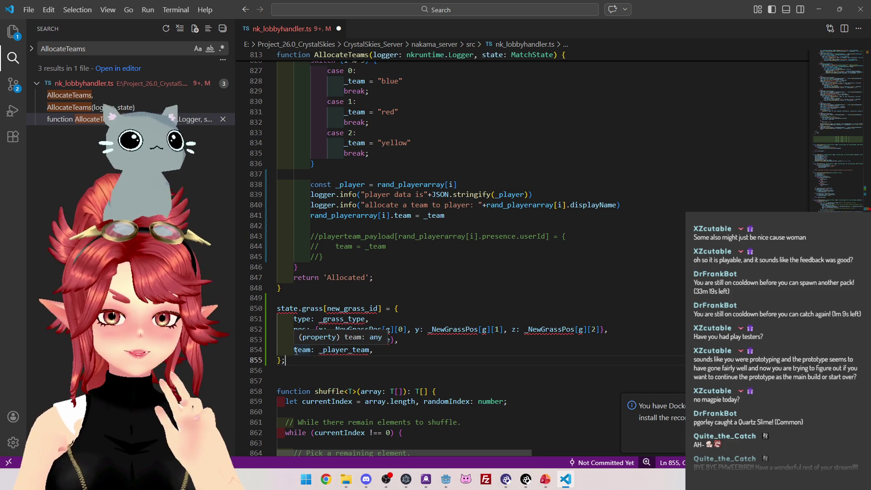
left_click(480, 309)
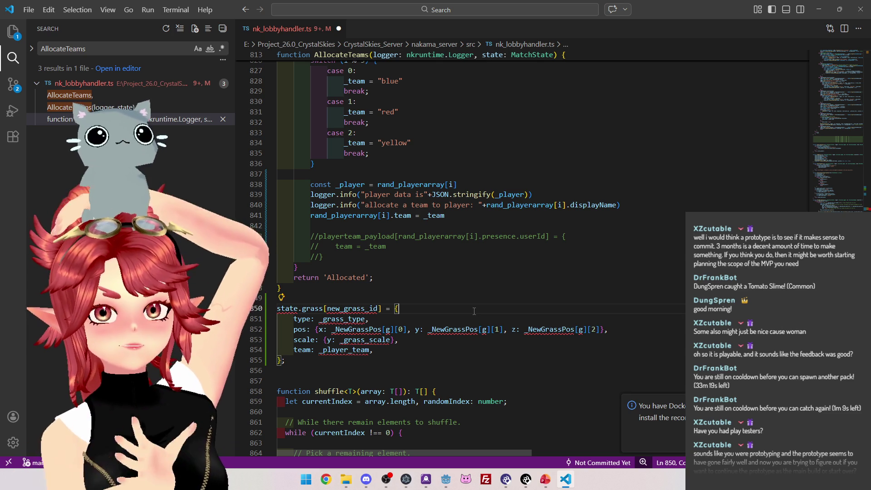
Leave the AllocateTeams code and bring the ToDo_BattleBranch deck forward in PowerPoint
left_click_drag(286, 360, 277, 308)
scroll(402, 272, "down", 1)
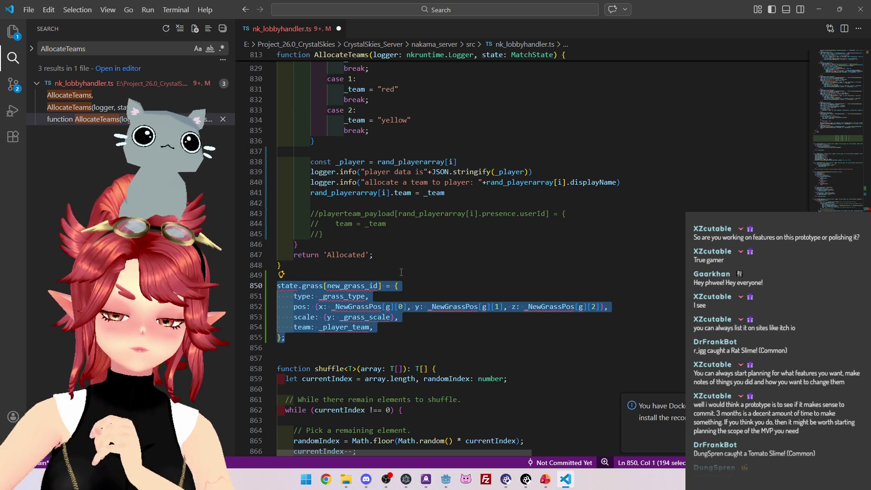
left_click(545, 479)
Replace 'March' with 'May' in the Beta slide title so it ends May 2026
scroll(473, 308, "down", 4, "ctrl")
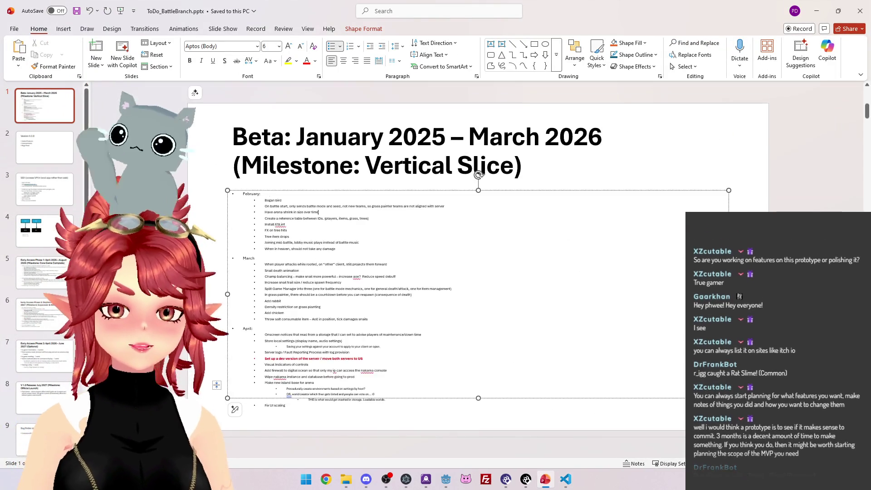
scroll(404, 298, "up", 3, "ctrl")
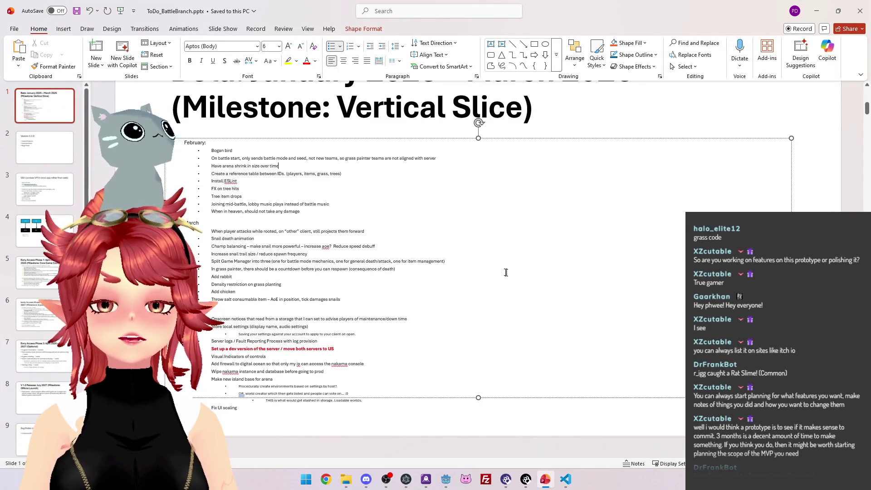
scroll(337, 209, "up", 1)
scroll(349, 212, "down", 1)
scroll(362, 216, "down", 3)
scroll(363, 215, "up", 3)
scroll(241, 272, "down", 4)
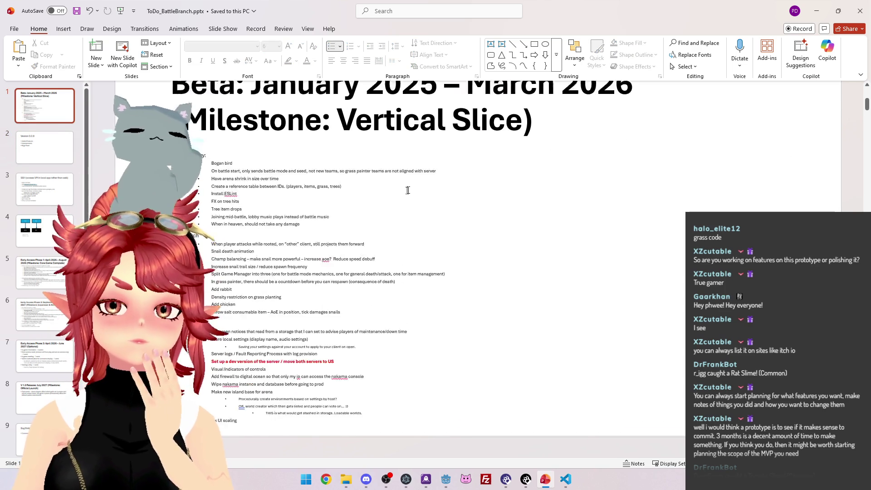
scroll(242, 272, "up", 3)
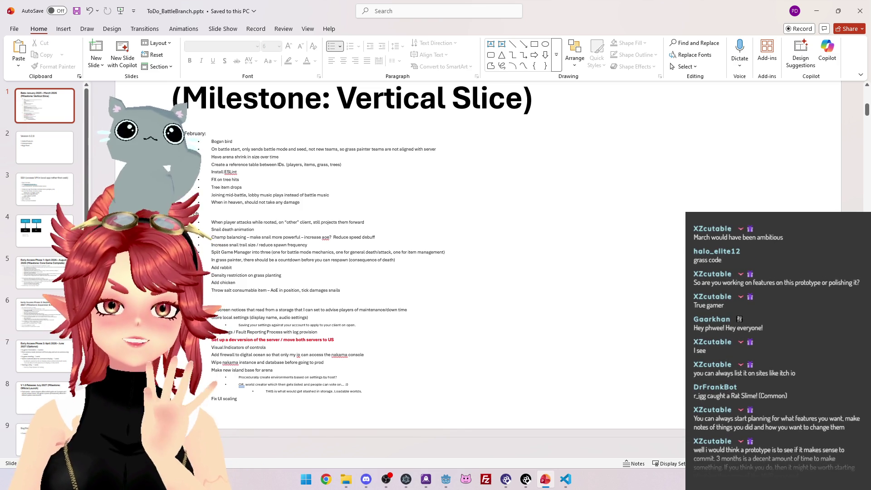
scroll(454, 227, "up", 2)
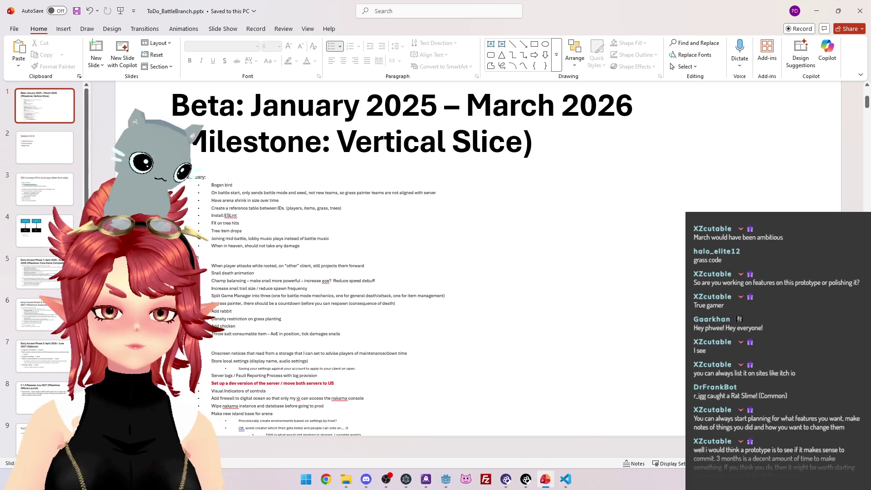
left_click(529, 104)
left_click_drag(528, 104, 555, 105)
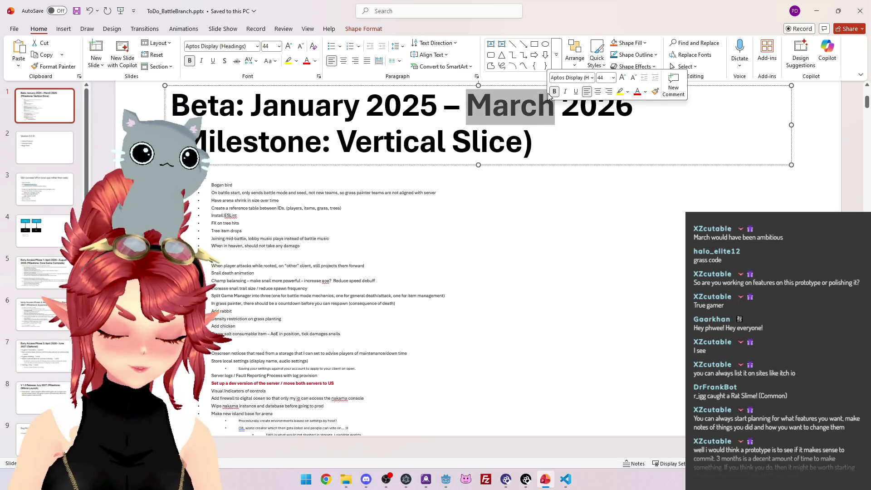
type("May")
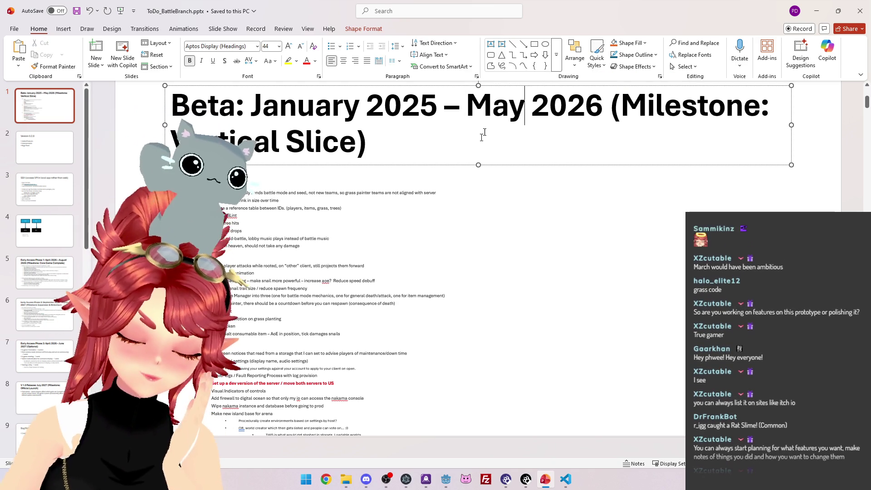
Select the to-do items from Fault Reporting down to Fix UI scaling
scroll(454, 259, "down", 1)
scroll(474, 198, "down", 4)
scroll(475, 198, "up", 3)
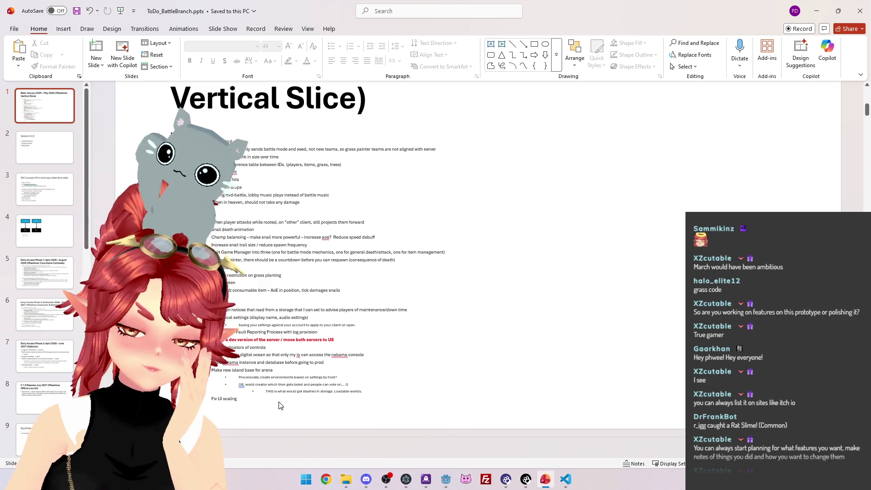
mouse_move(280, 402)
left_mouse_down()
mouse_move(236, 332)
mouse_move(212, 147)
left_mouse_up()
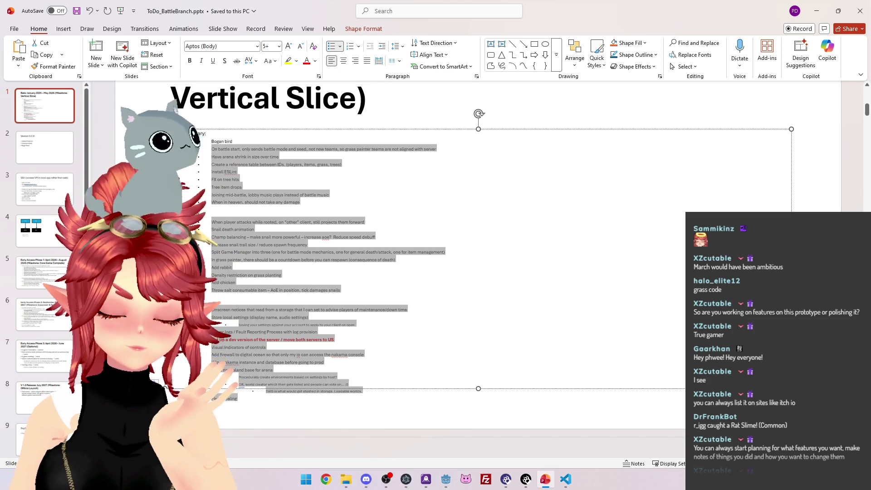
left_click(262, 245)
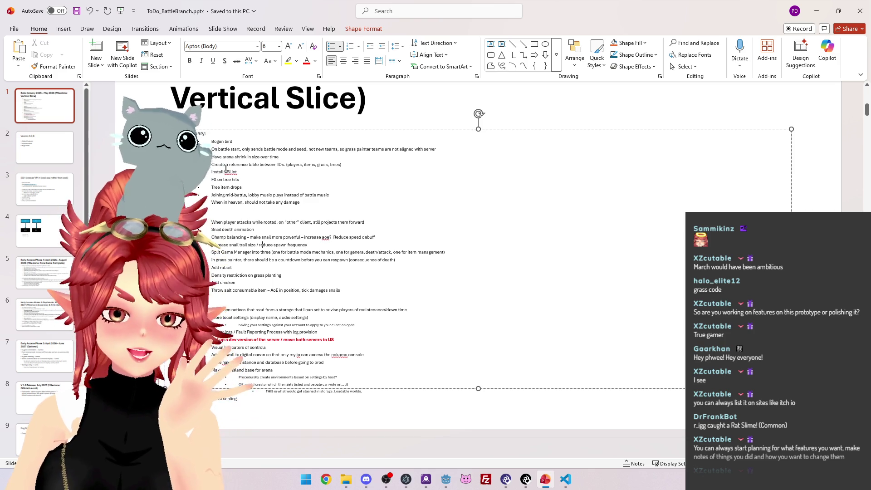
left_click(328, 347, "shift")
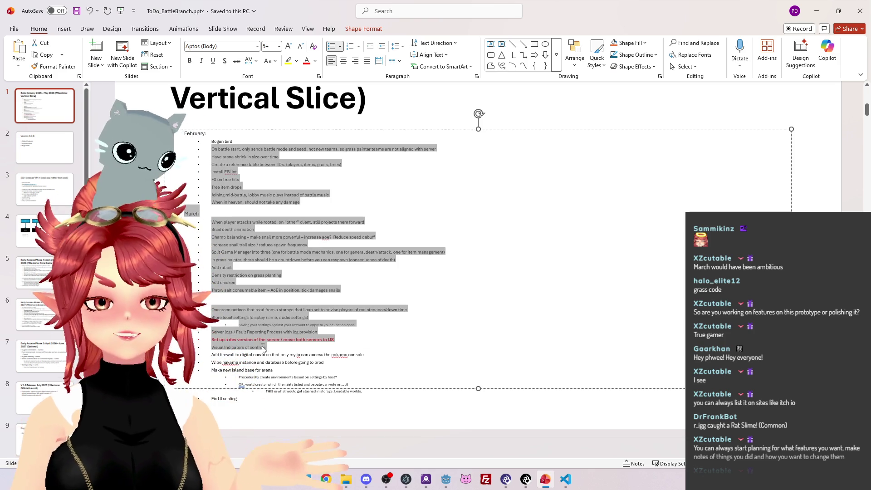
left_click(328, 347)
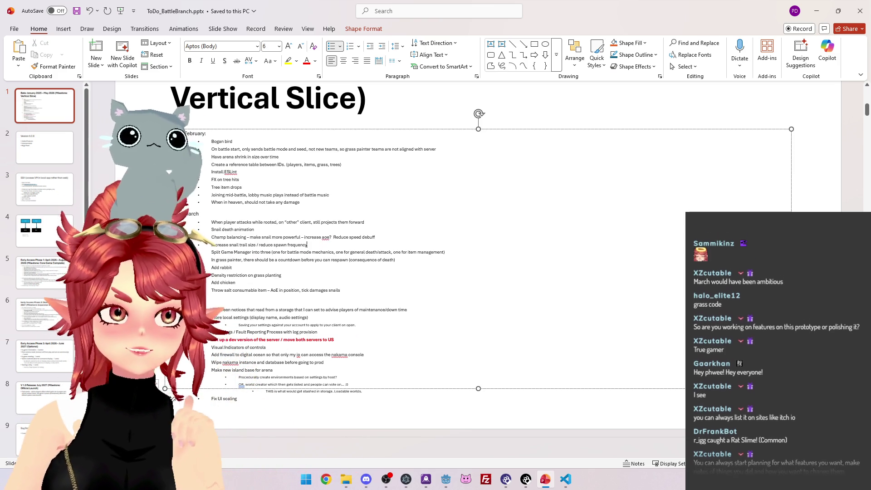
left_click(307, 244)
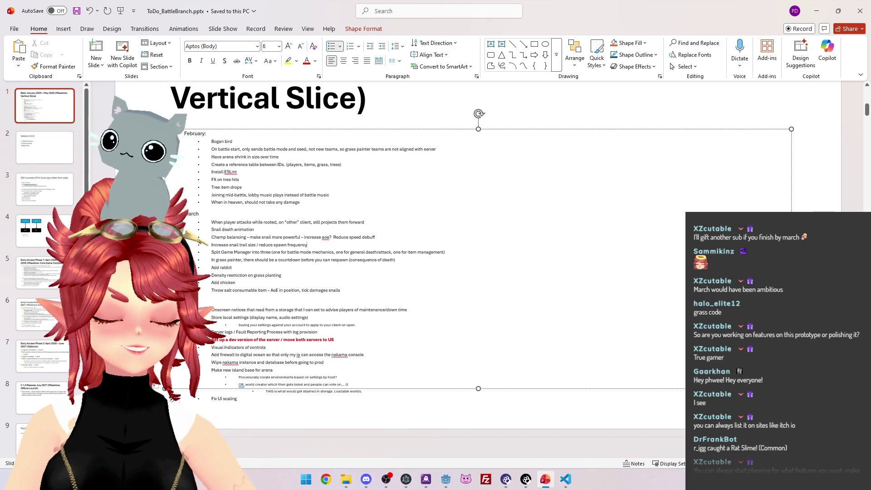
left_click(335, 203)
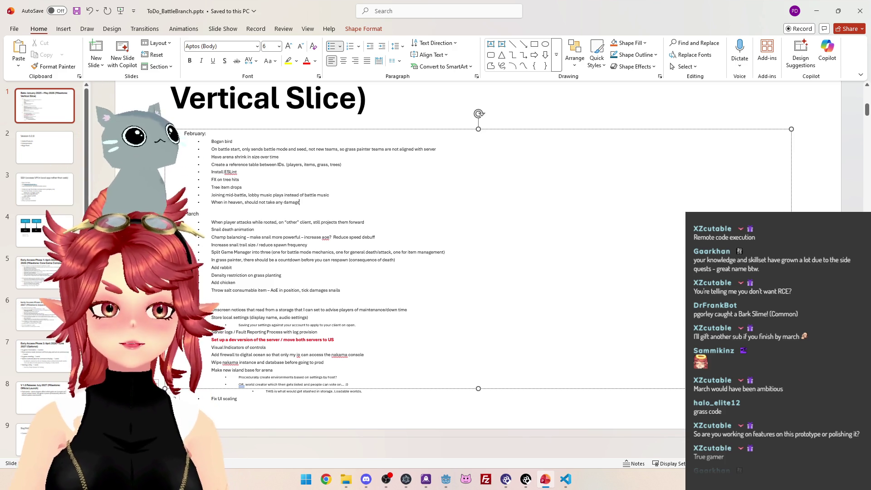
scroll(219, 166, "up", 5, "ctrl")
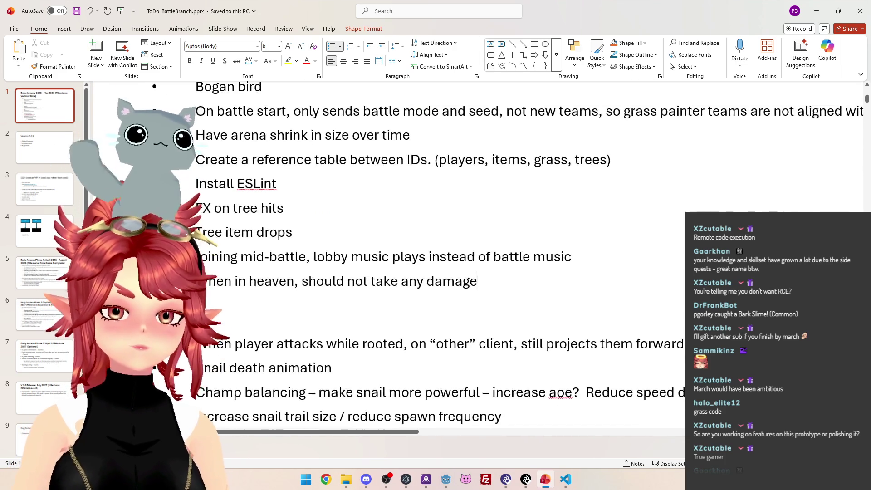
Select the Bogan bird, battle-start and arena-shrink items in turn
left_click_drag(214, 108, 292, 111)
left_click(235, 123)
left_click_drag(198, 133, 707, 137)
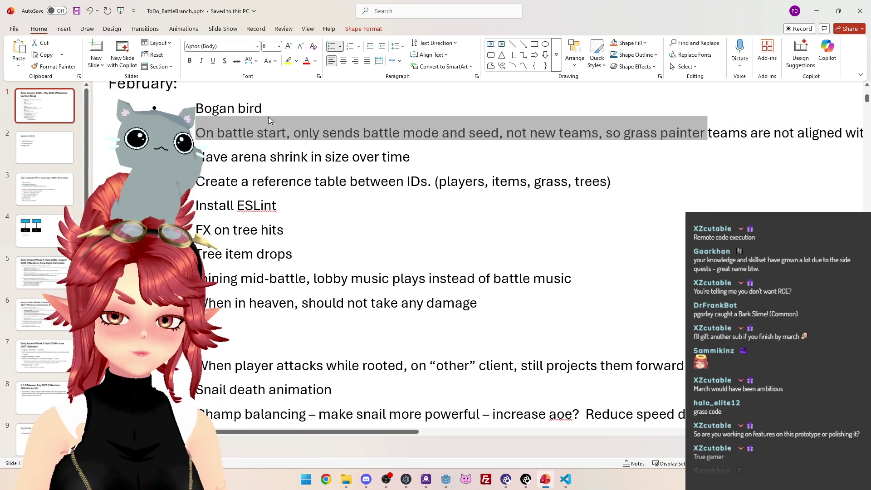
mouse_move(197, 156)
left_mouse_down()
mouse_move(357, 159)
mouse_move(427, 182)
mouse_move(416, 162)
left_mouse_up()
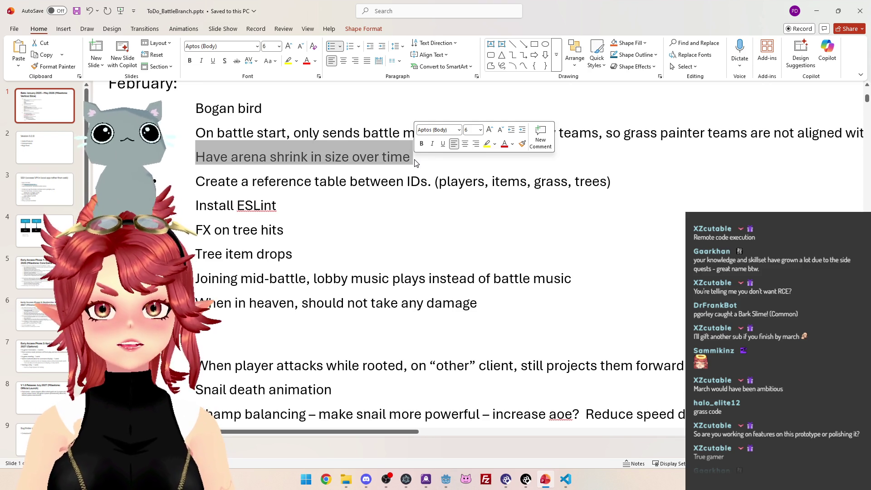
Extend the arena-shrink item with '& start trickle damage at a certain tick'
left_click(382, 156)
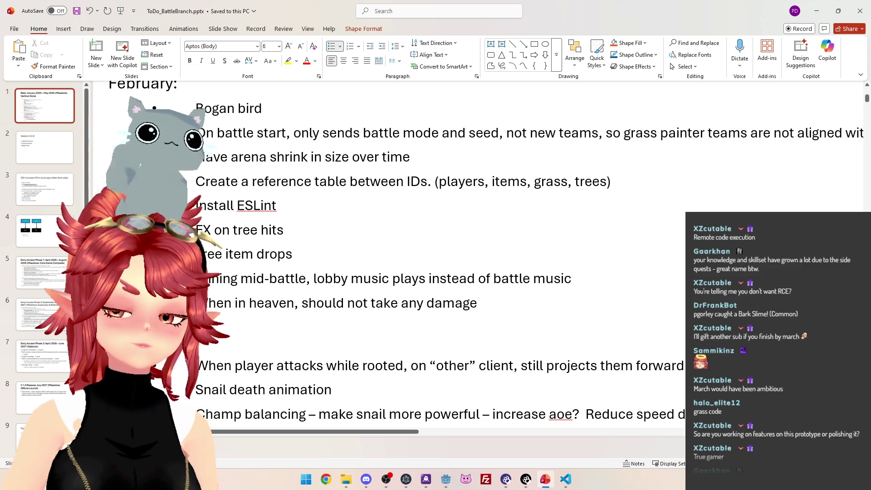
left_click(411, 156)
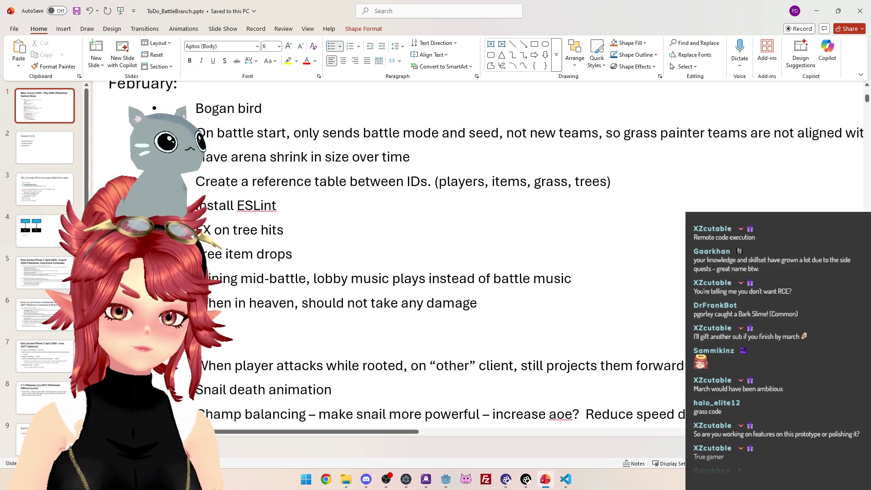
left_click_drag(200, 156, 410, 157)
left_click(230, 181)
left_click_drag(212, 158, 413, 156)
left_click(333, 157)
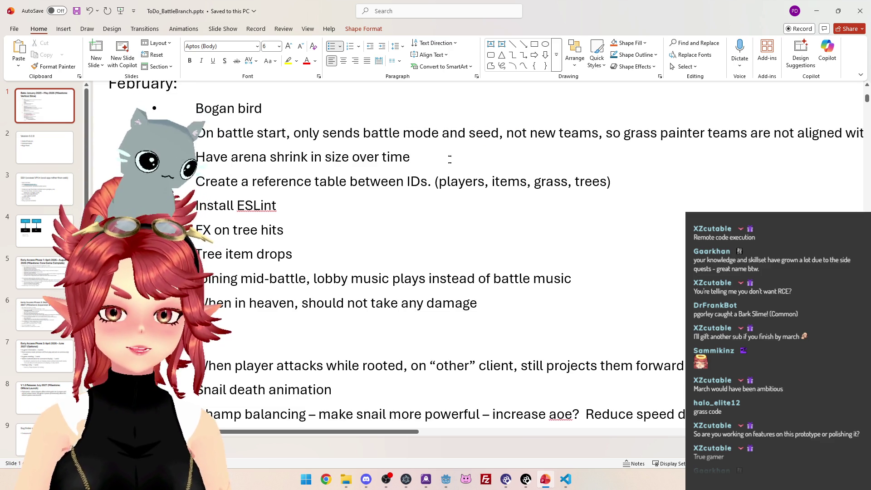
type(",&")
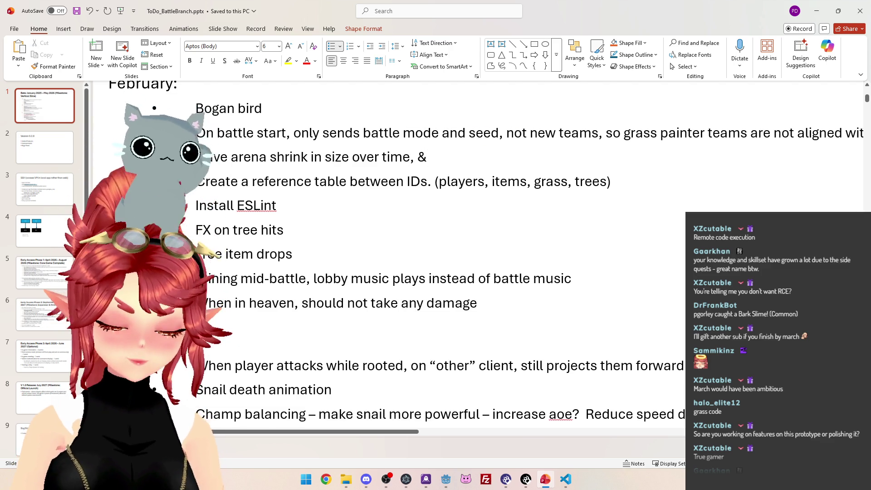
type(" have health")
key("BackSpace")
key("BackSpace")
key("BackSpace")
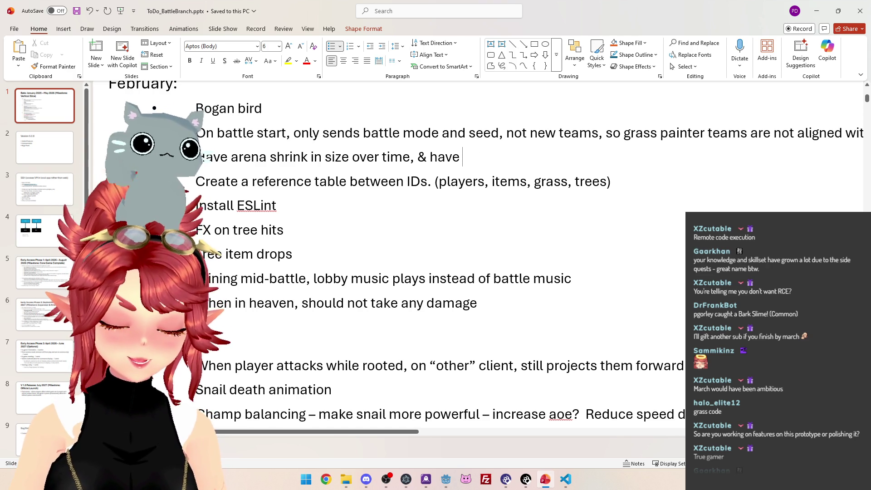
type("trickle d")
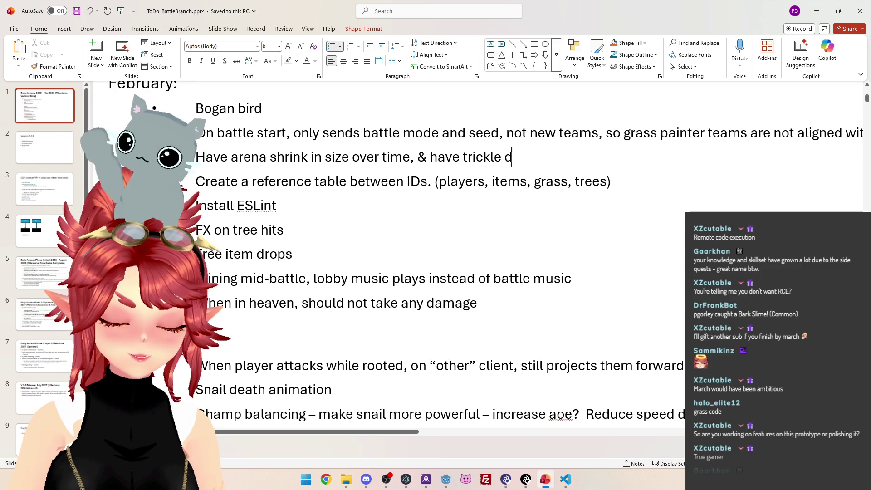
type("amage after x seconds")
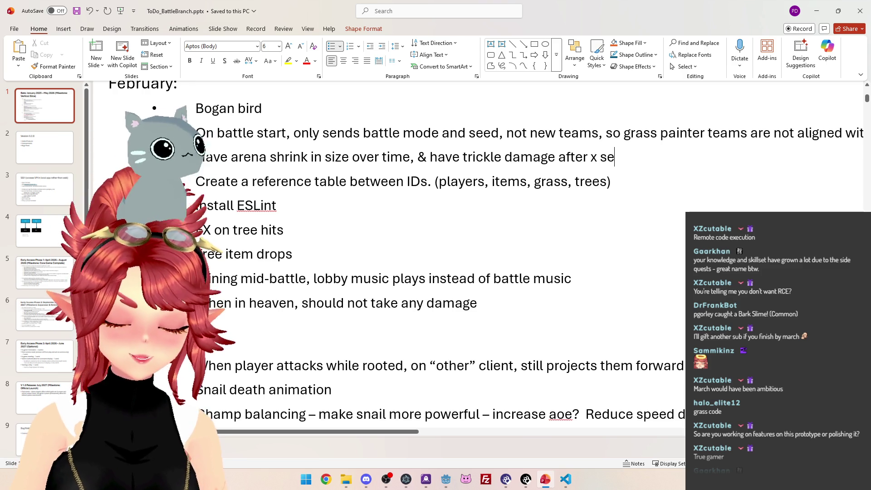
key("BackSpace")
key("BackSpace")
key("BackSpace")
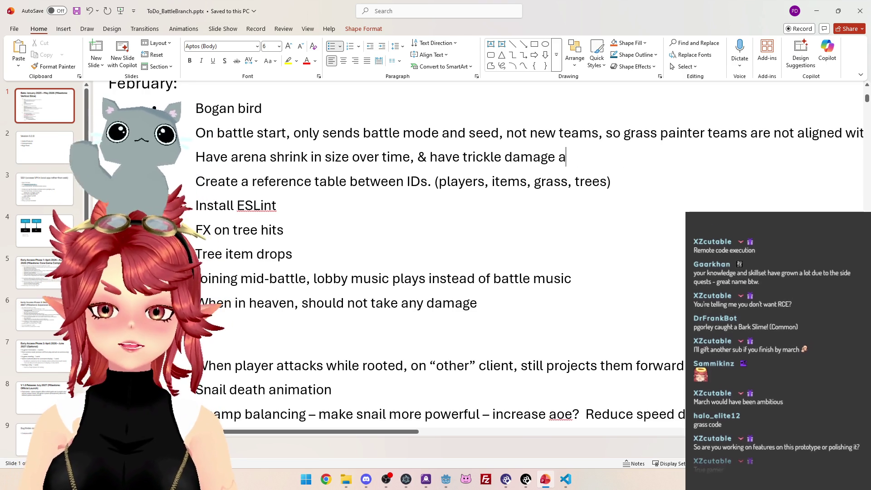
type("at a certain ti")
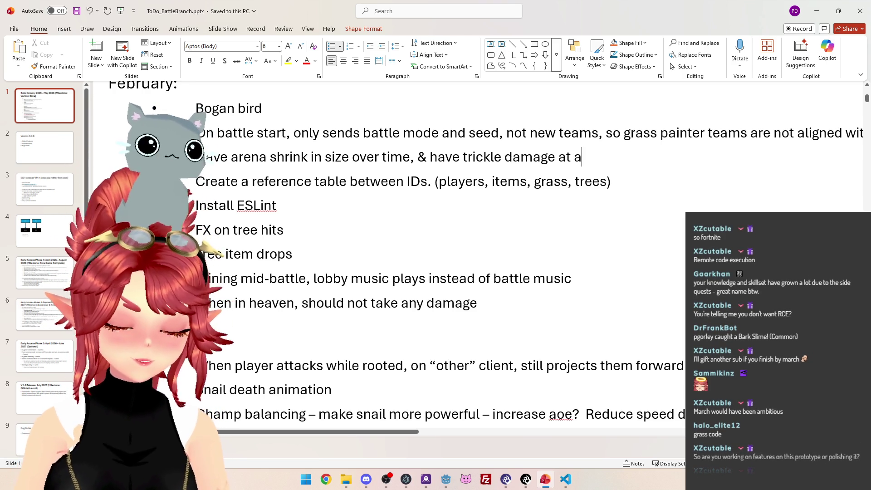
type("ck")
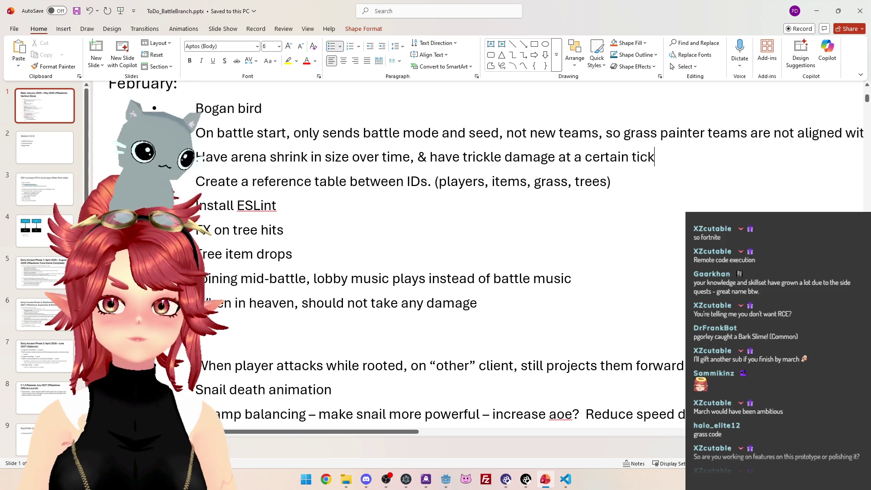
double_click(443, 156)
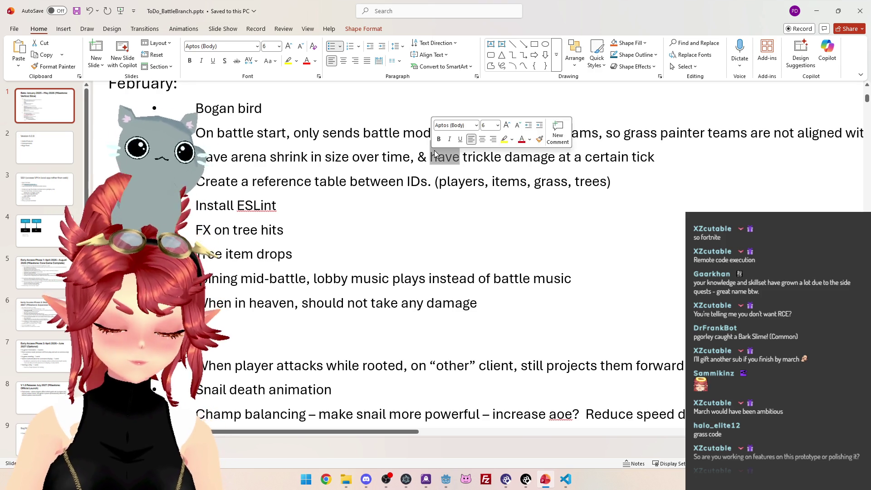
type("start")
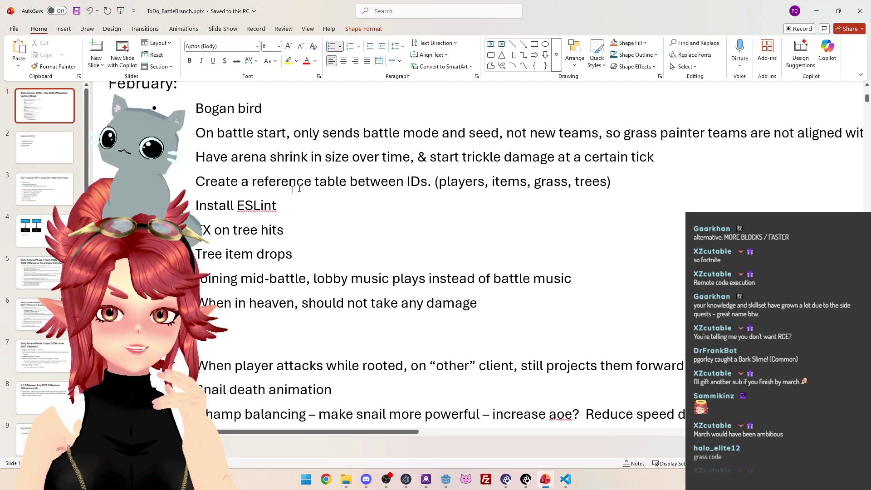
triple_click(268, 206)
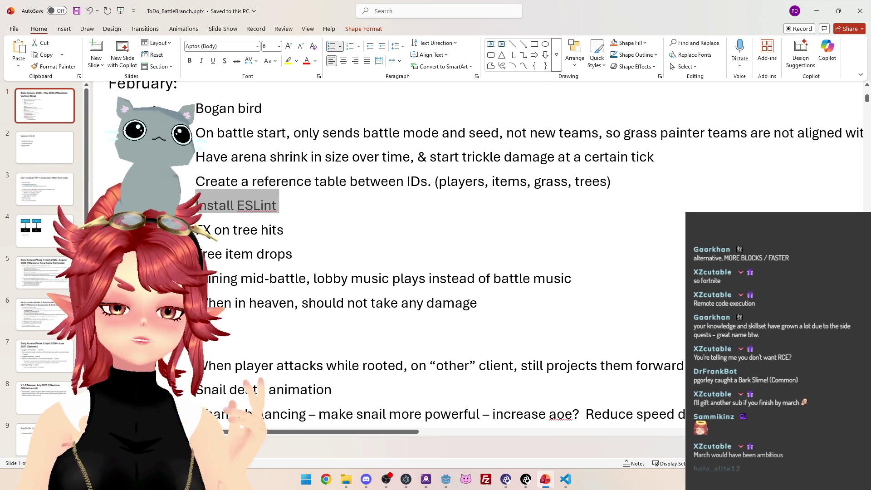
left_click(611, 181)
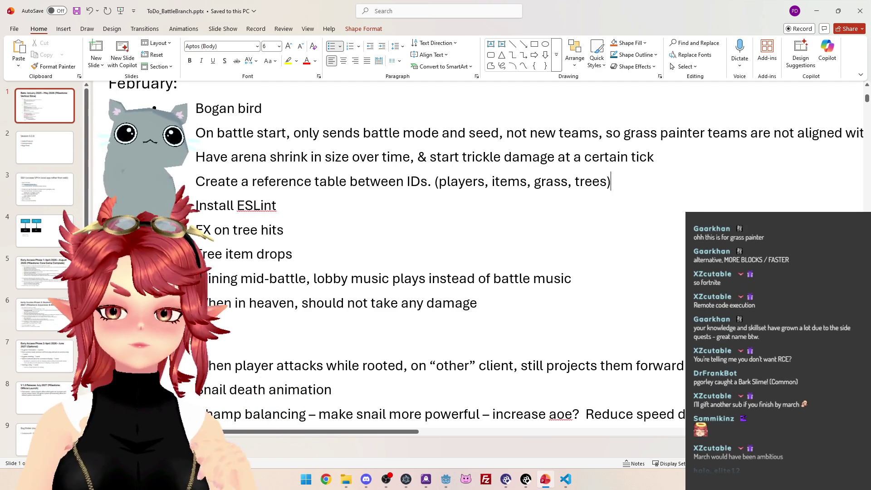
left_click_drag(630, 184, 284, 182)
left_click(228, 157)
left_click_drag(227, 157, 656, 157)
left_click(307, 207)
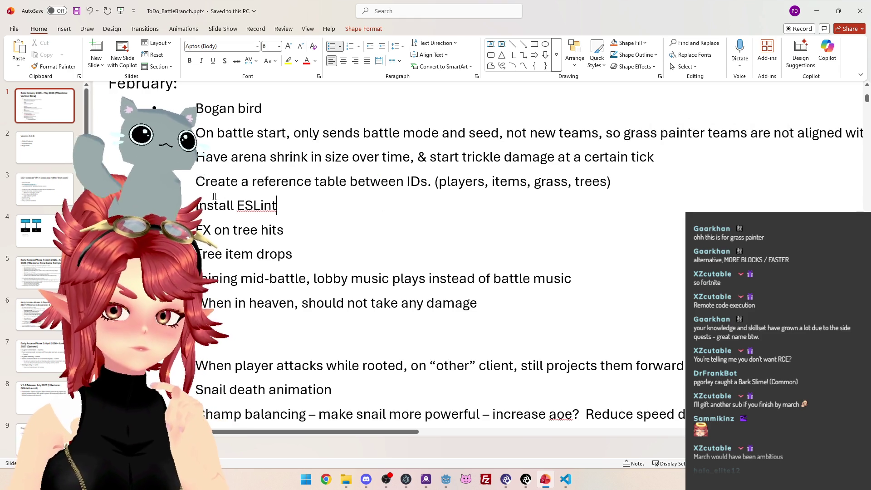
left_click_drag(280, 188, 313, 182)
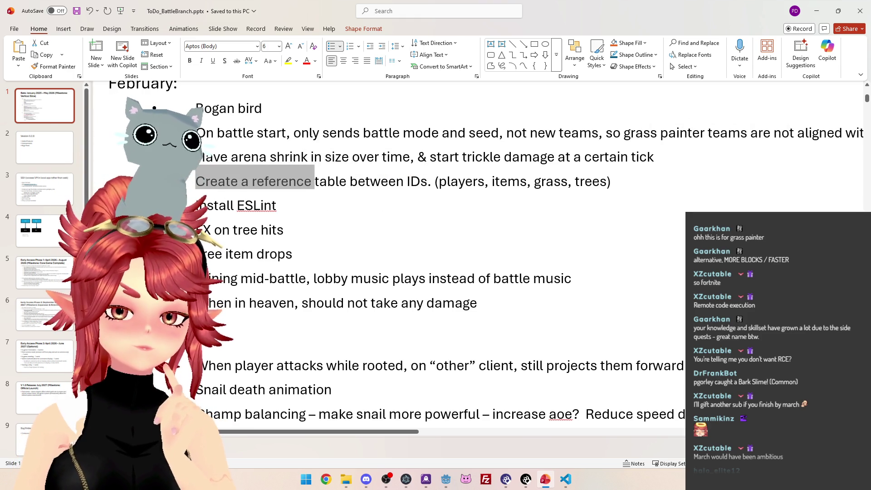
left_click_drag(196, 206, 277, 207)
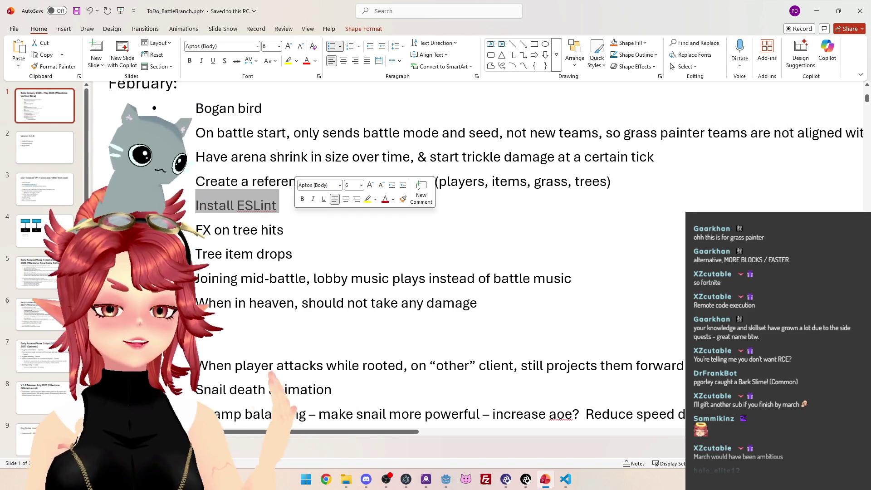
mouse_move(272, 207)
left_mouse_down()
mouse_move(270, 223)
mouse_move(278, 209)
left_mouse_up()
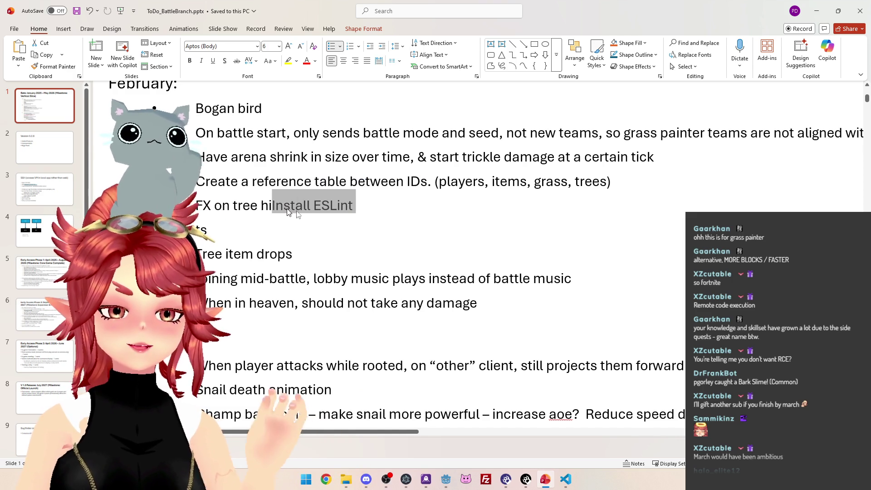
key("ctrl+z")
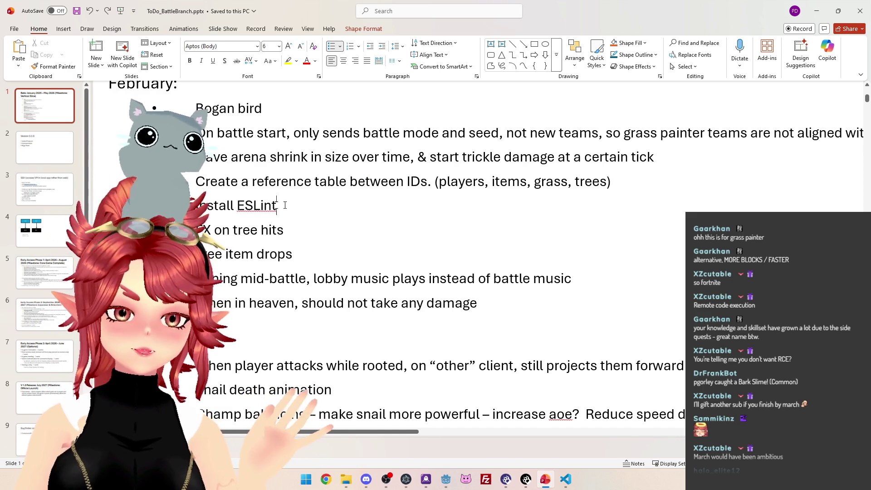
triple_click(291, 205)
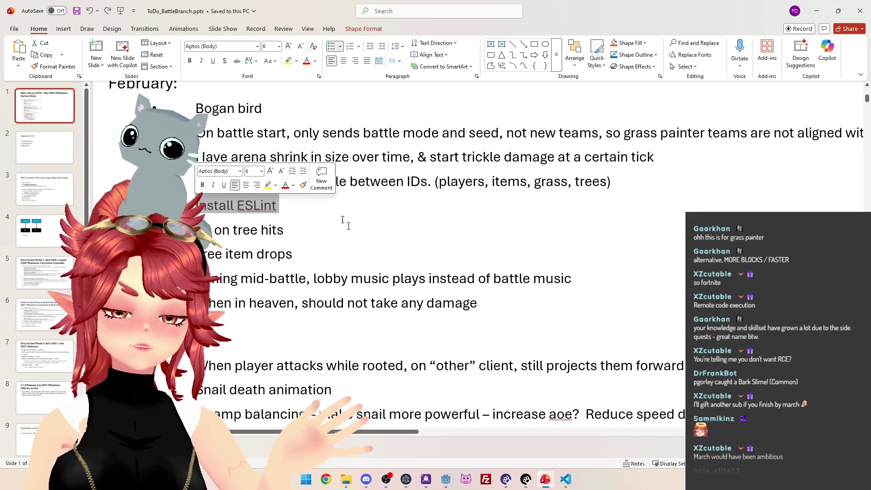
key("End")
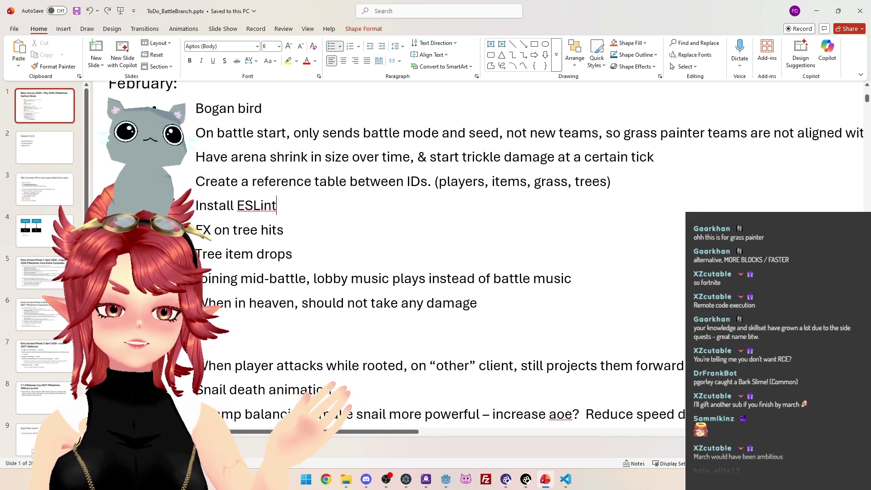
scroll(540, 259, "down", 1)
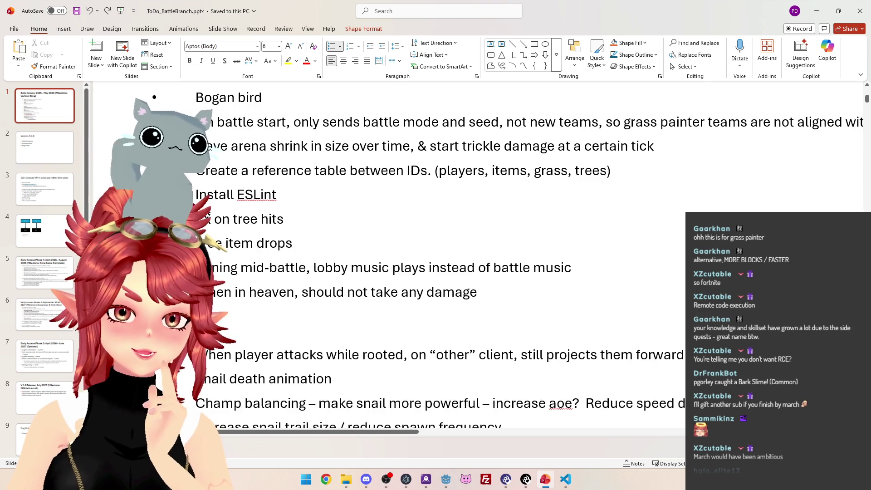
left_click_drag(196, 220, 286, 219)
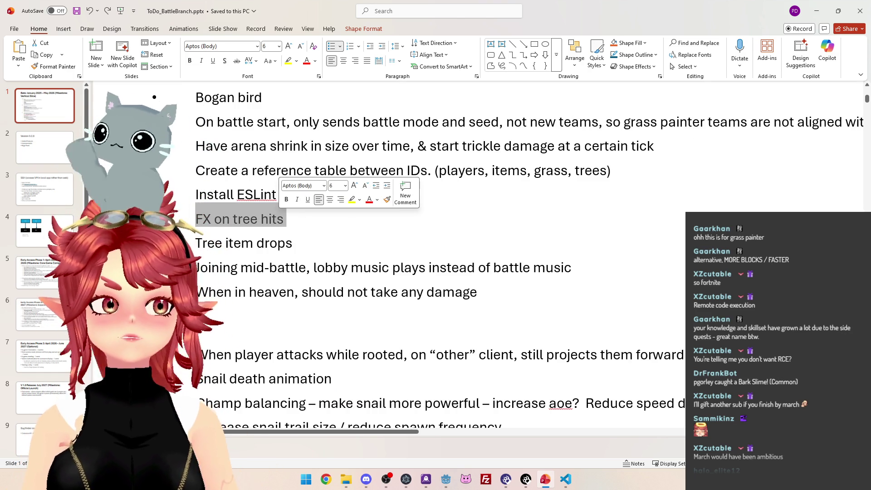
key("End")
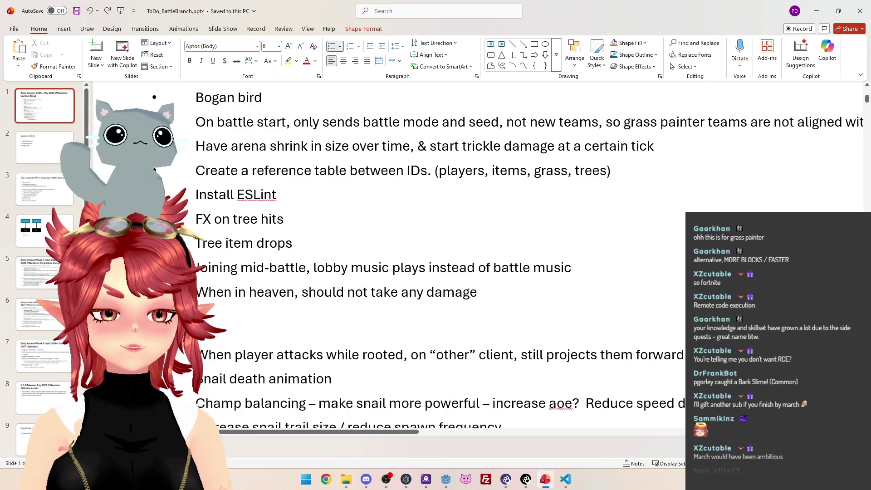
triple_click(249, 217)
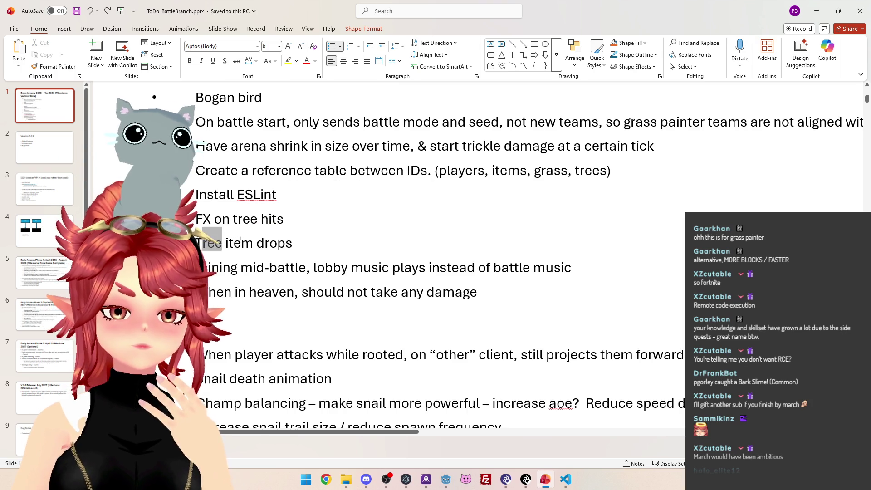
triple_click(289, 244)
scroll(290, 244, "down", 1)
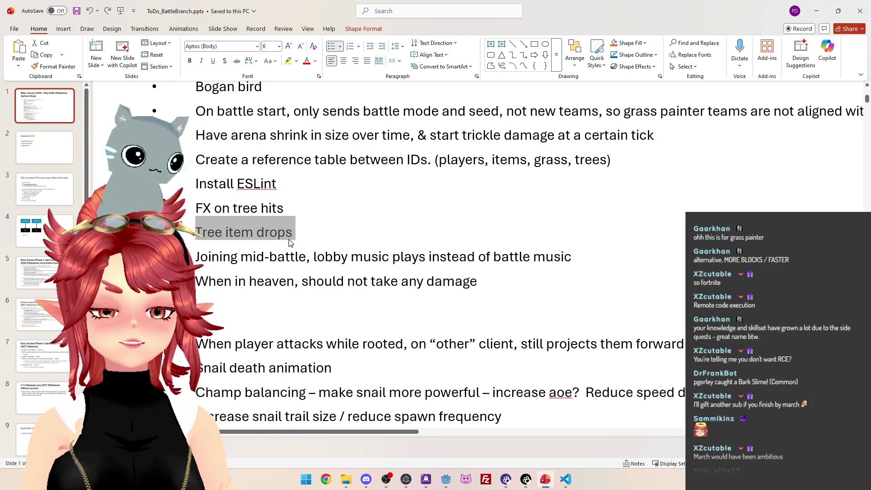
key("Right")
triple_click(293, 222)
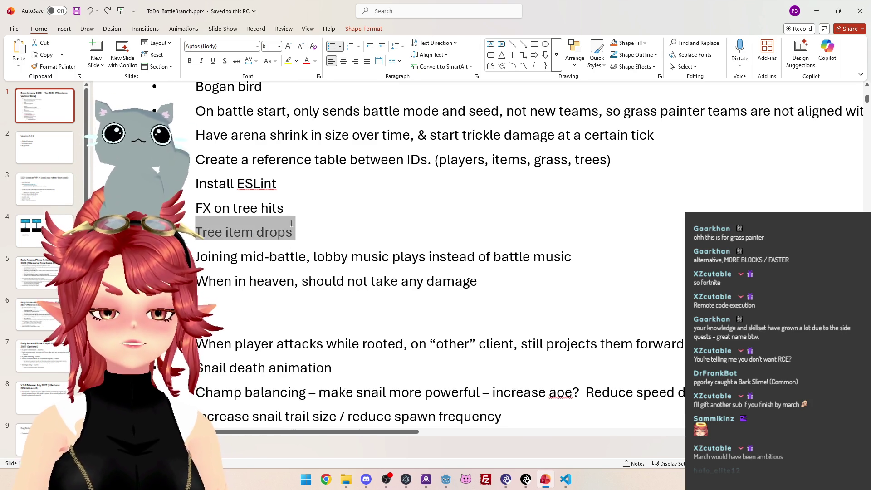
scroll(293, 223, "down", 1)
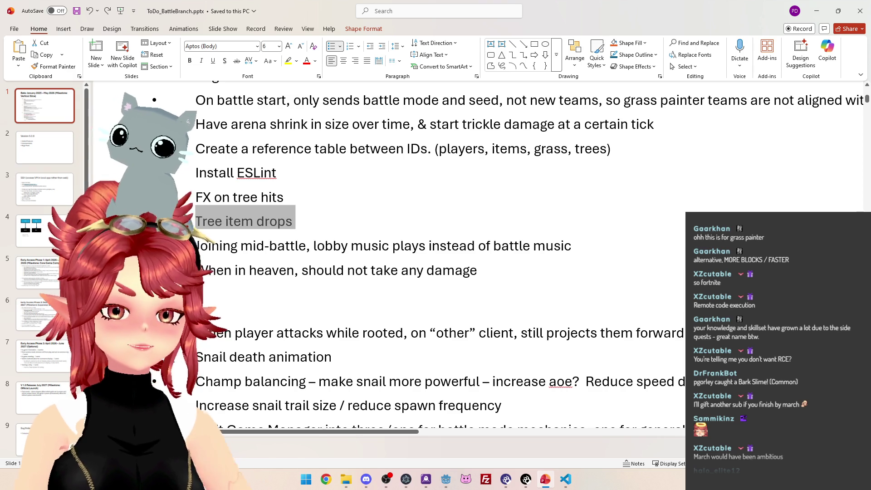
double_click(218, 246)
left_click_drag(244, 245, 532, 245)
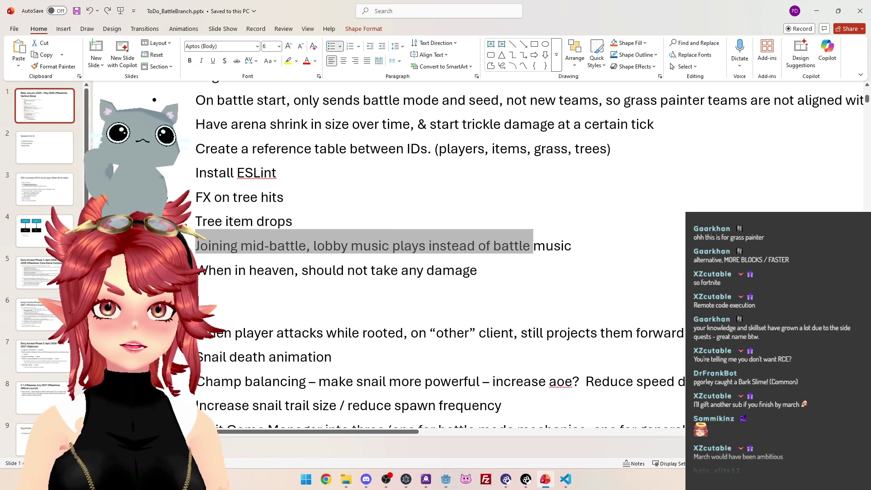
left_click(363, 246)
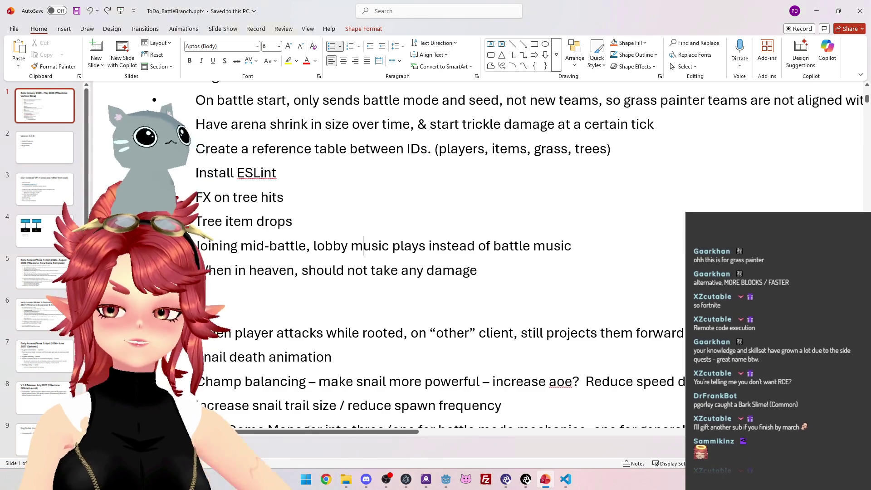
left_click_drag(572, 245, 214, 236)
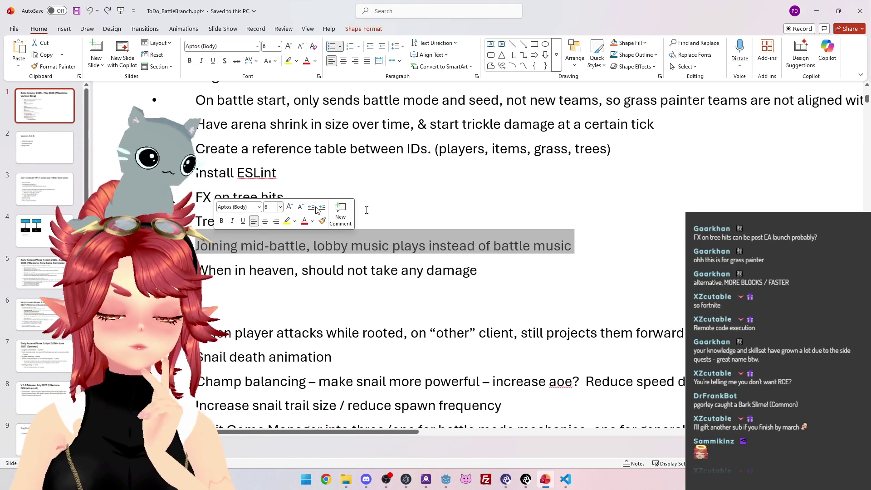
left_click(564, 246)
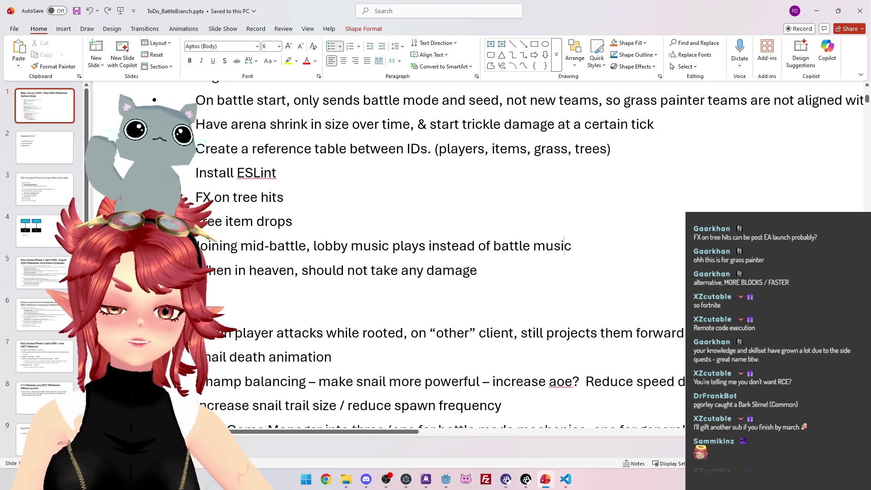
left_click_drag(246, 241, 579, 247)
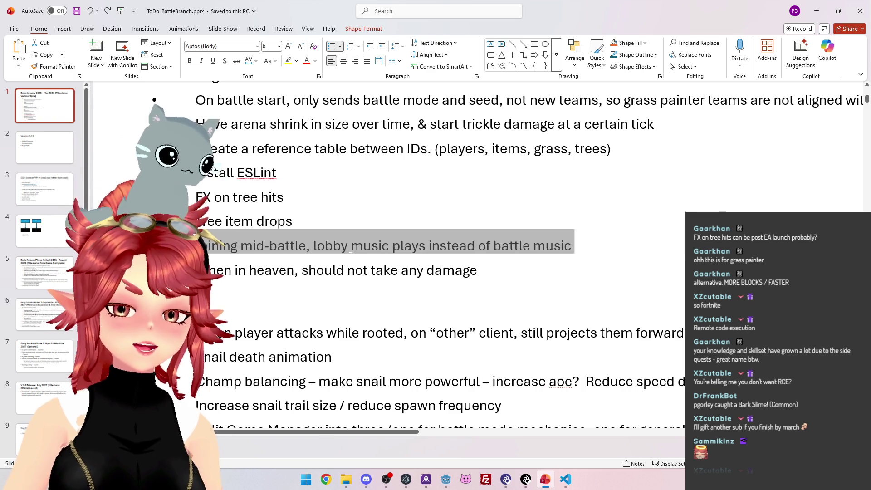
left_click(325, 244)
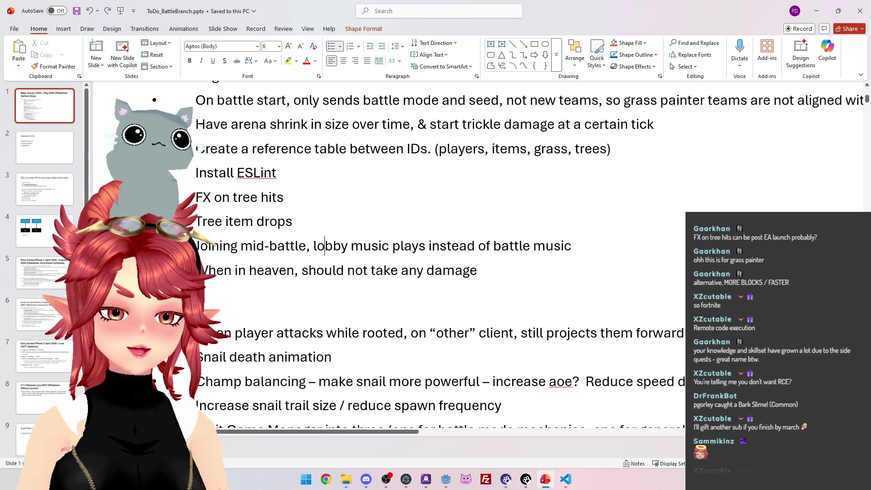
left_click_drag(263, 239, 372, 241)
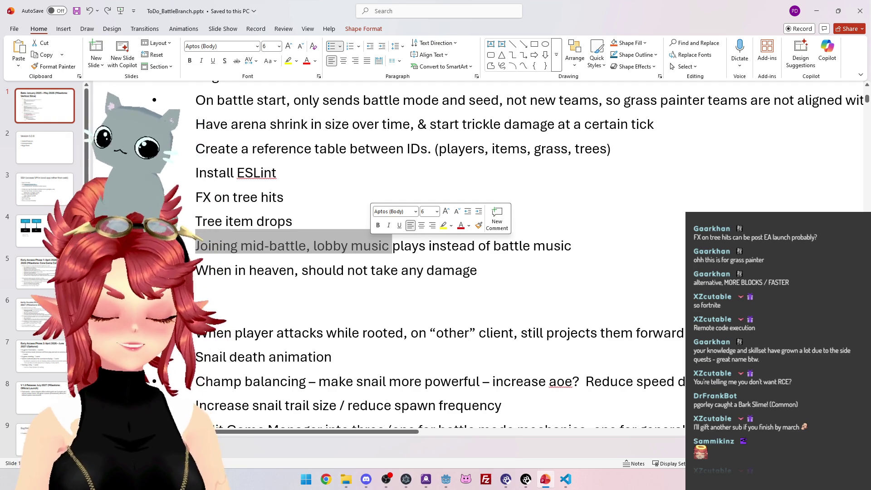
scroll(436, 254, "down", 2)
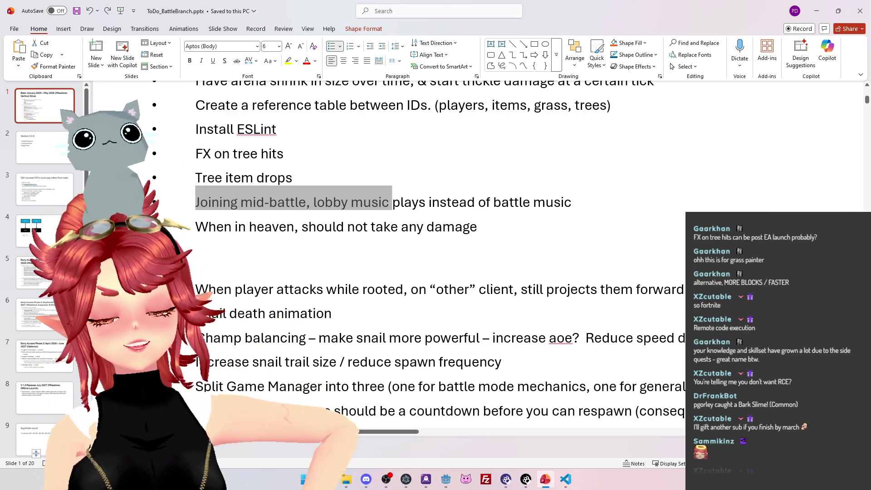
left_click_drag(477, 226, 279, 225)
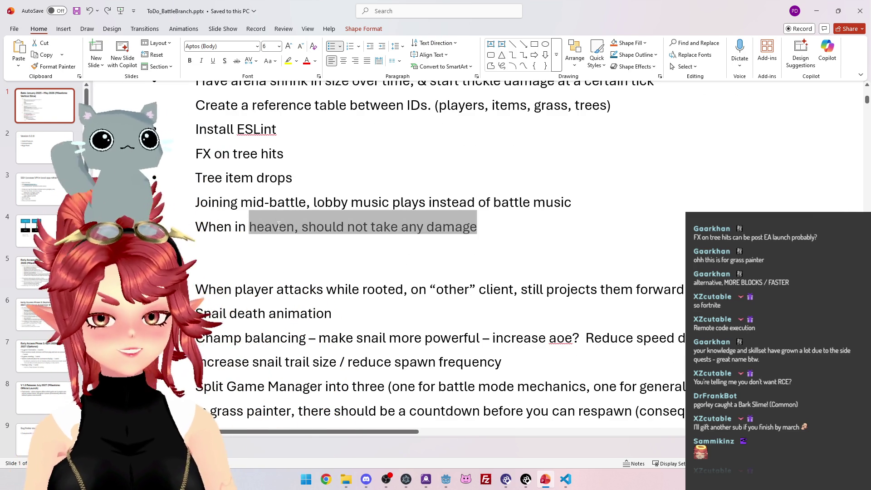
scroll(278, 225, "down", 3)
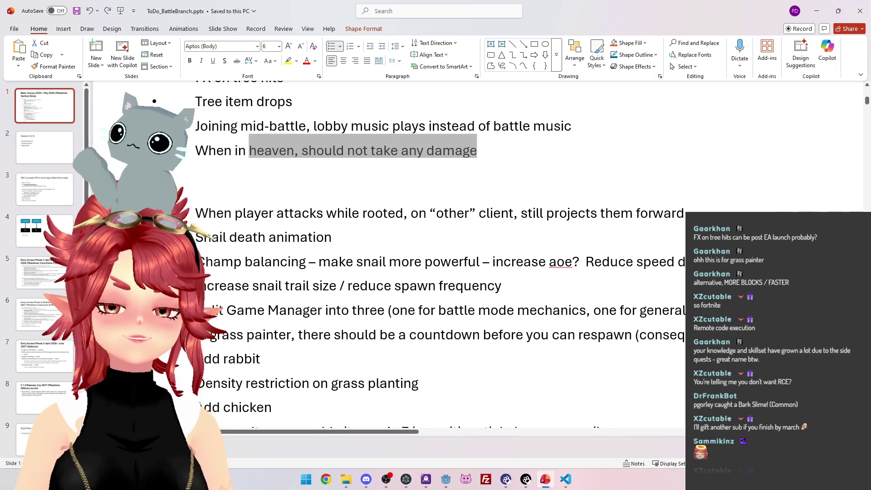
scroll(420, 256, "down", 1)
scroll(420, 257, "up", 2)
scroll(252, 192, "down", 3)
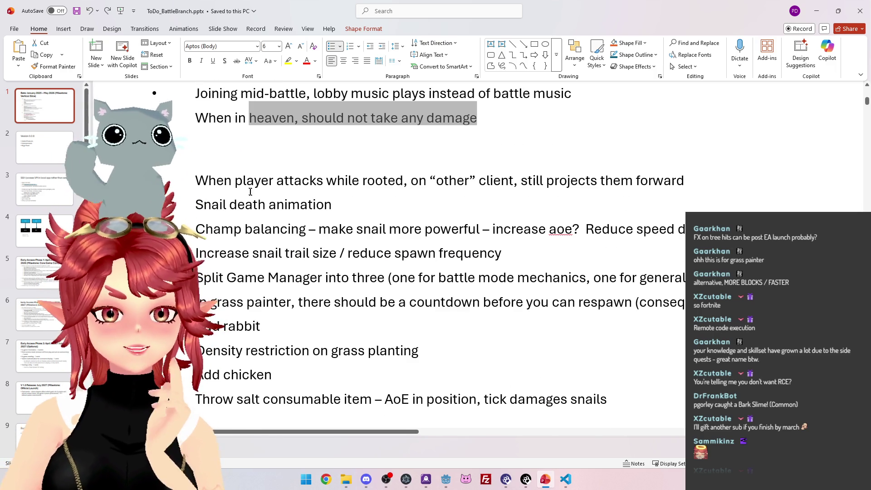
mouse_move(196, 181)
left_mouse_down()
mouse_move(636, 184)
mouse_move(223, 177)
left_mouse_up()
left_click(547, 182)
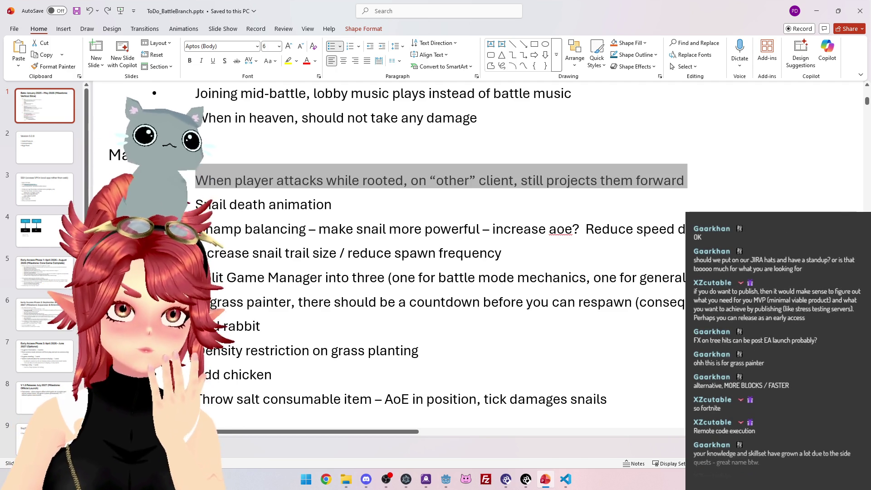
Move Snail death animation below Champ balancing, then undo the move
key("Down")
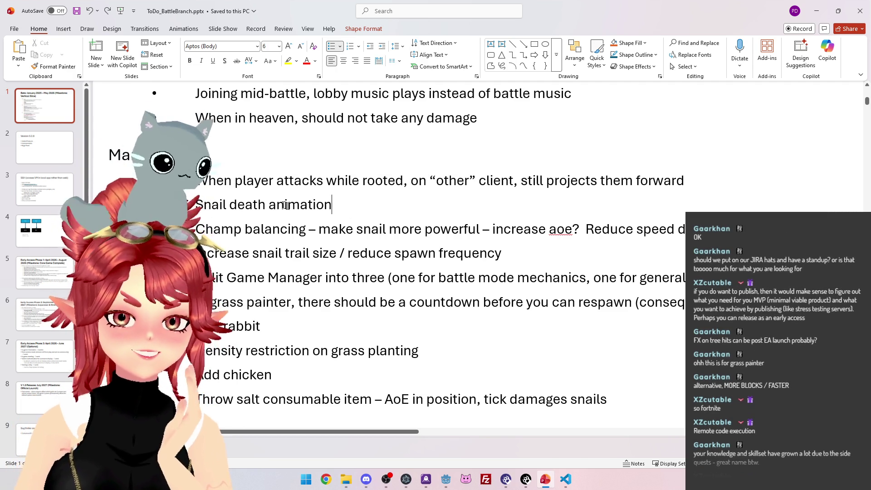
key("shift+Home")
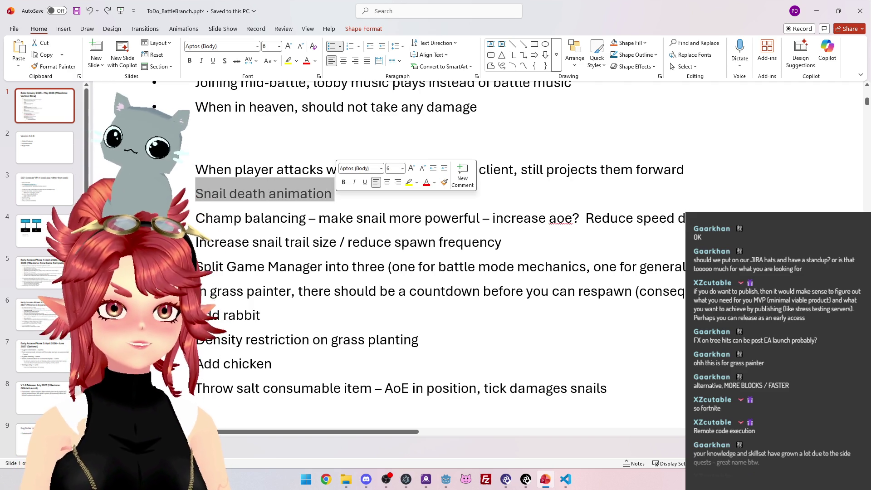
left_click_drag(273, 194, 307, 218)
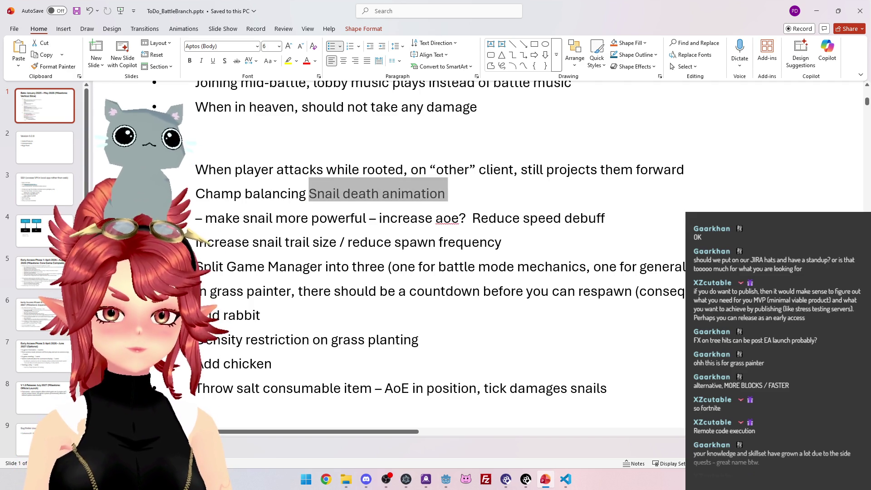
key("ctrl+z")
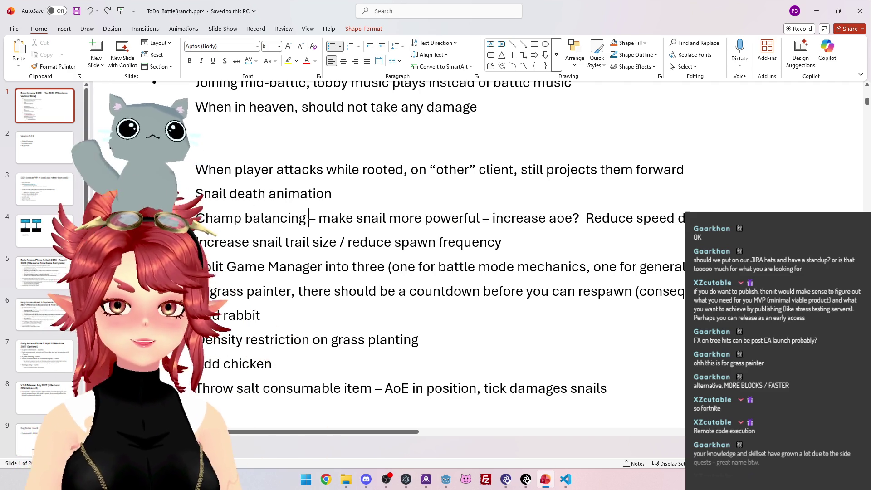
triple_click(317, 202)
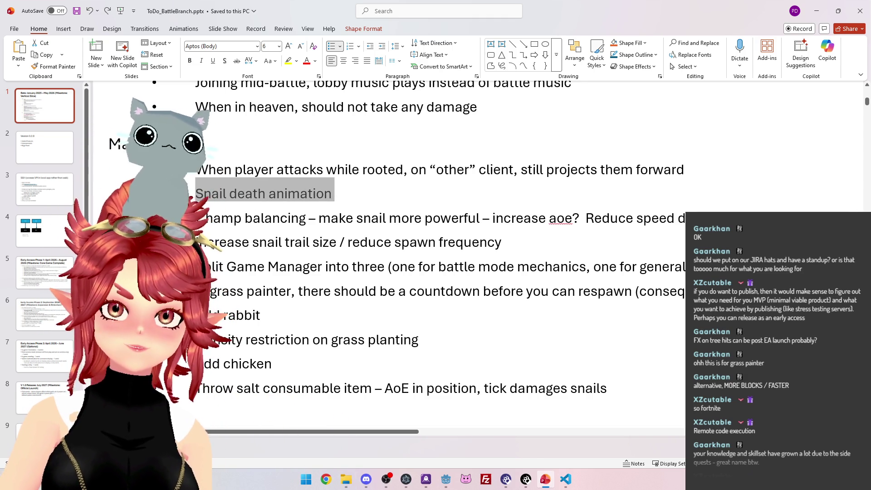
Select the Champ balancing item text
scroll(270, 213, "down", 1)
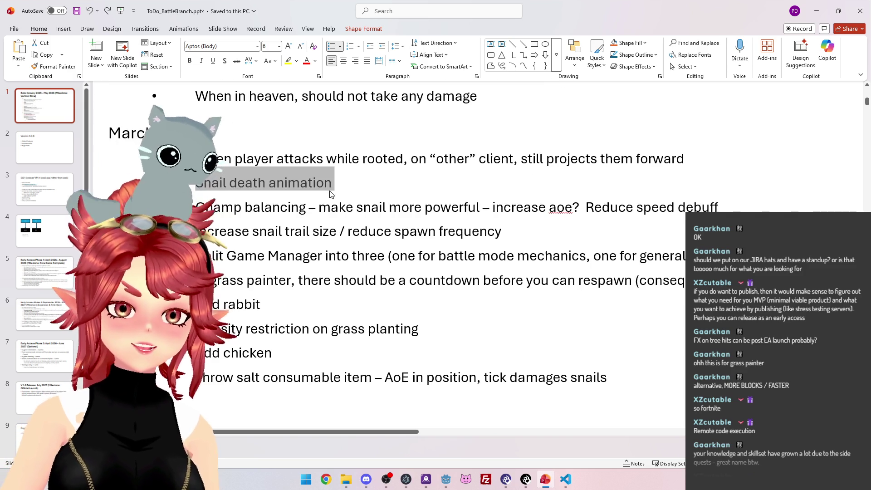
mouse_move(196, 207)
left_mouse_down()
mouse_move(504, 233)
mouse_move(640, 209)
left_mouse_up()
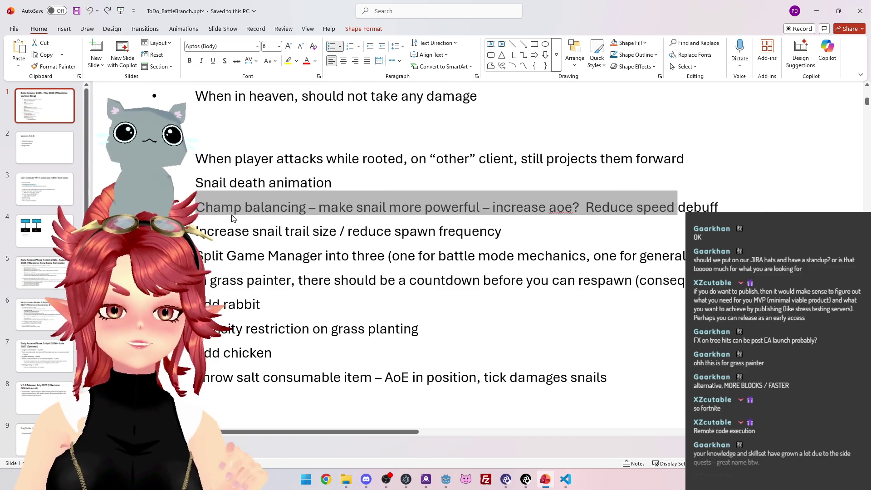
left_click_drag(197, 207, 697, 209)
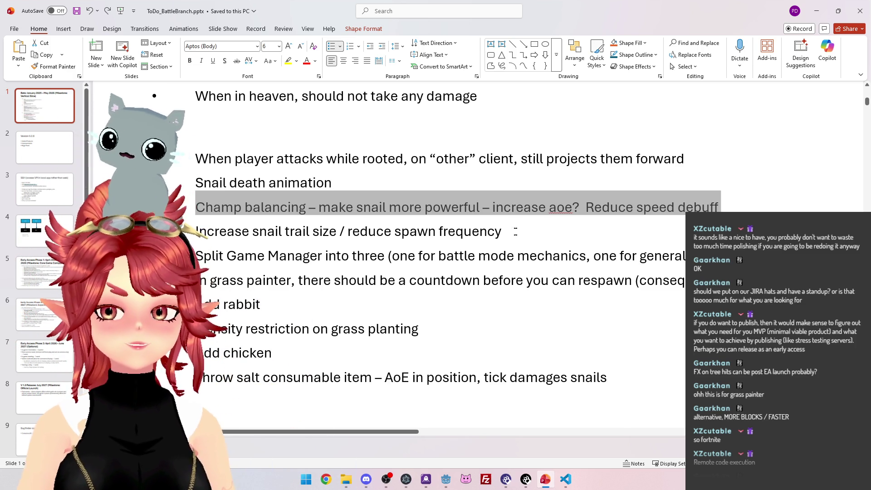
Indent 'Increase snail trail size / reduce spawn frequency' as a sub-bullet under Champ balancing
key("Down")
left_click_drag(213, 232, 504, 232)
scroll(316, 233, "down", 1)
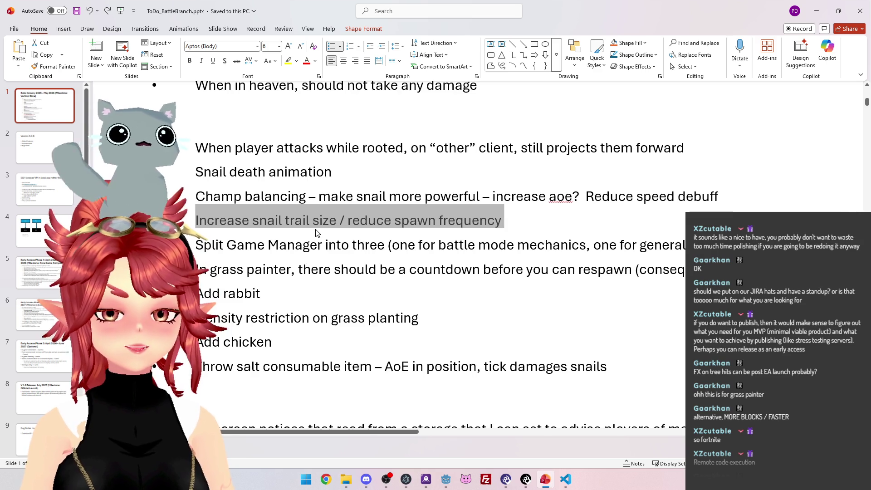
scroll(317, 233, "down", 1)
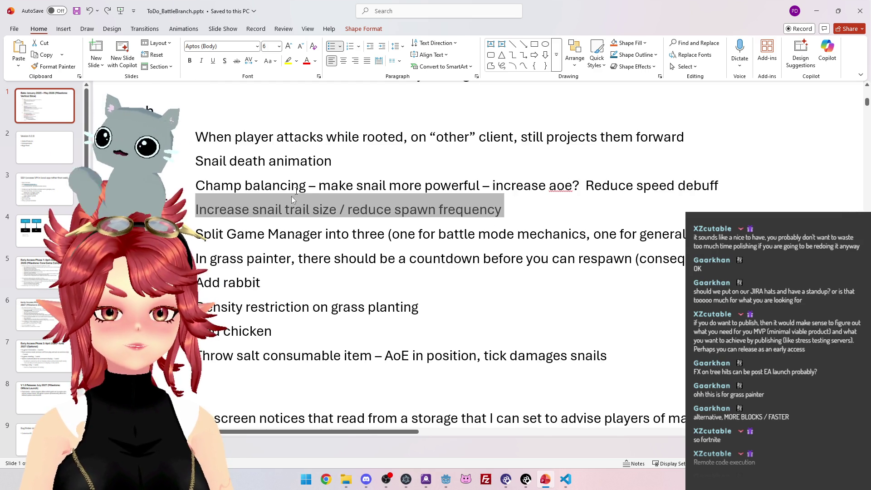
scroll(241, 220, "down", 1)
key("Tab")
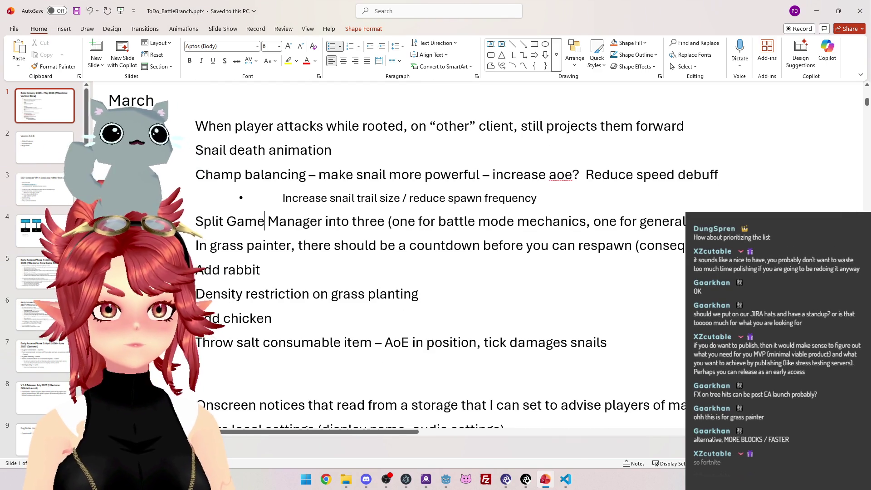
left_click_drag(211, 221, 516, 222)
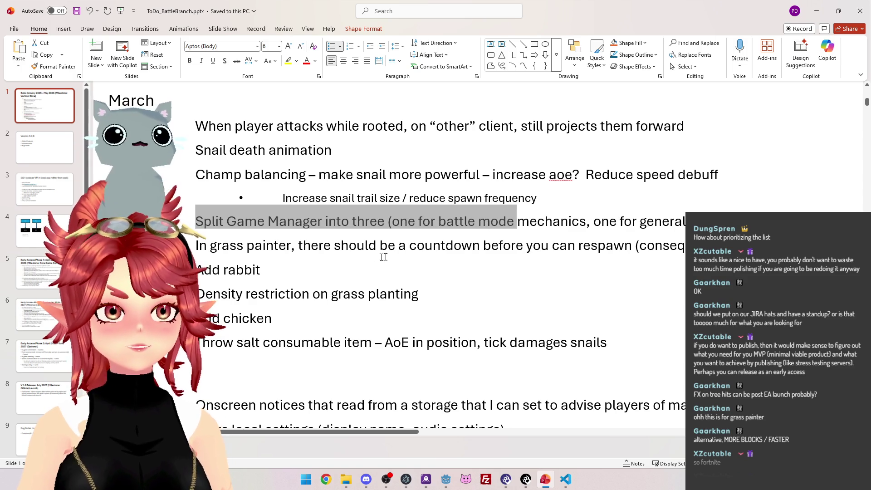
scroll(374, 253, "down", 4)
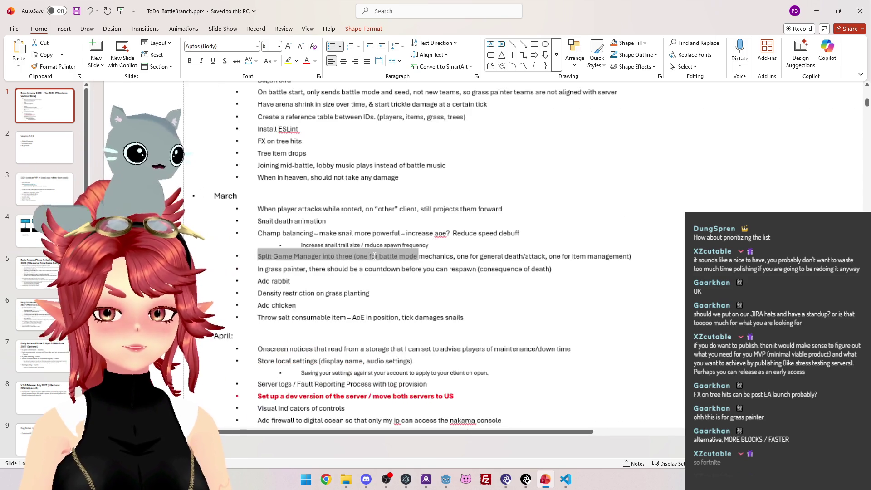
scroll(374, 253, "up", 3)
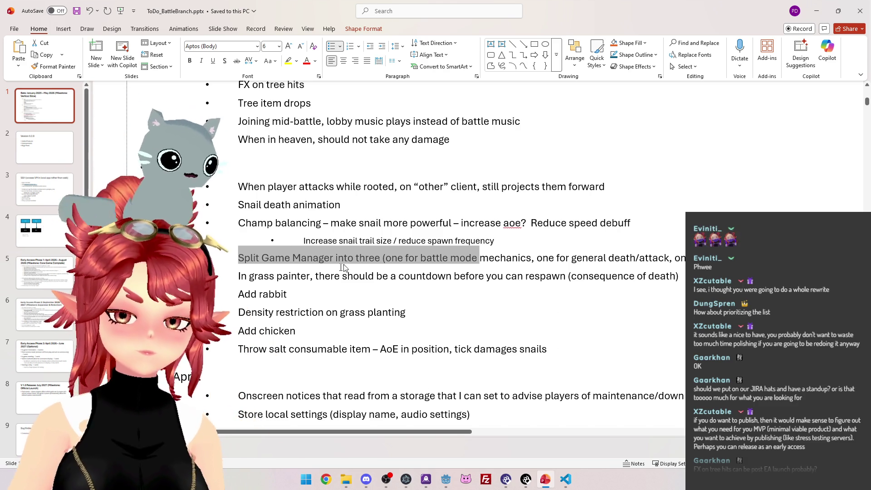
left_click_drag(324, 269, 325, 275)
key("ctrl+z")
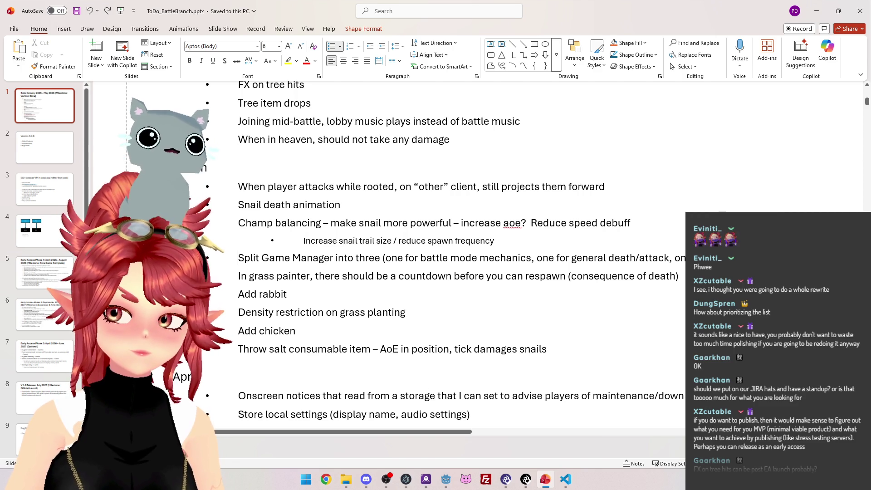
key("shift+End")
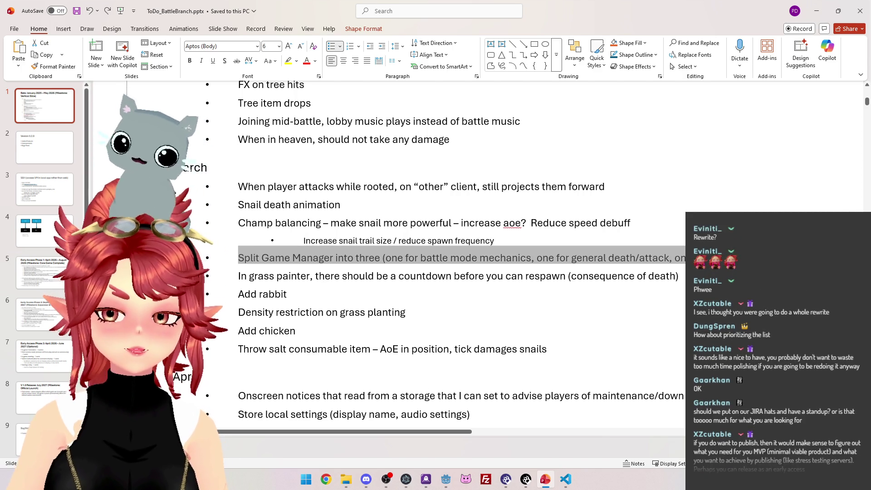
left_click(239, 276)
key("ctrl+shift+Right")
key("ctrl+shift+Right")
key("ctrl+shift+Right")
left_click_drag(308, 278, 596, 274)
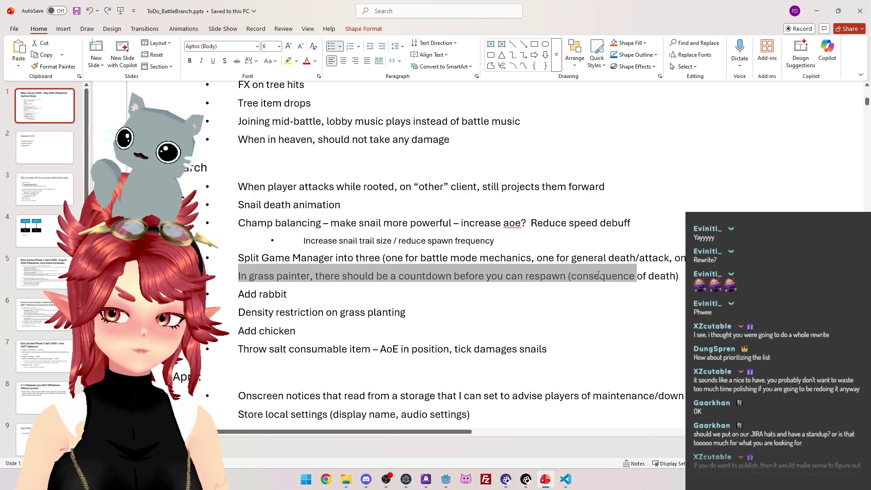
scroll(280, 292, "down", 2)
left_click_drag(239, 280, 408, 281)
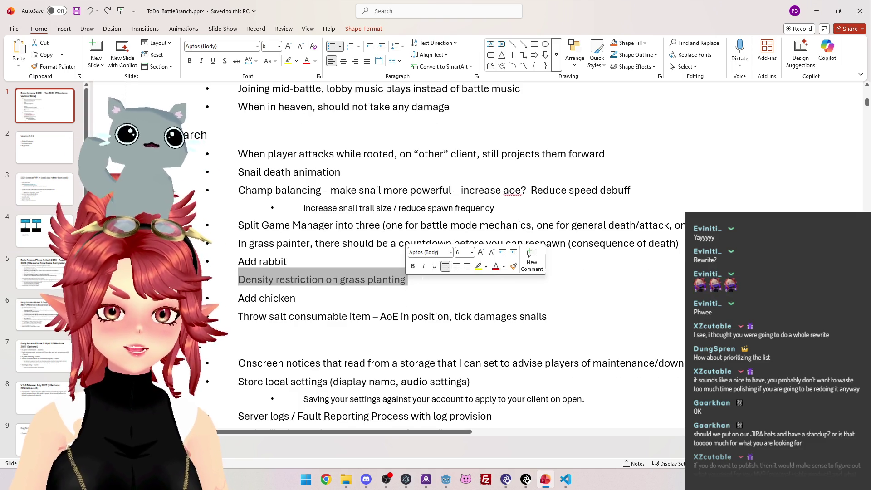
key("Down")
left_click_drag(239, 281, 408, 281)
scroll(199, 344, "up", 5)
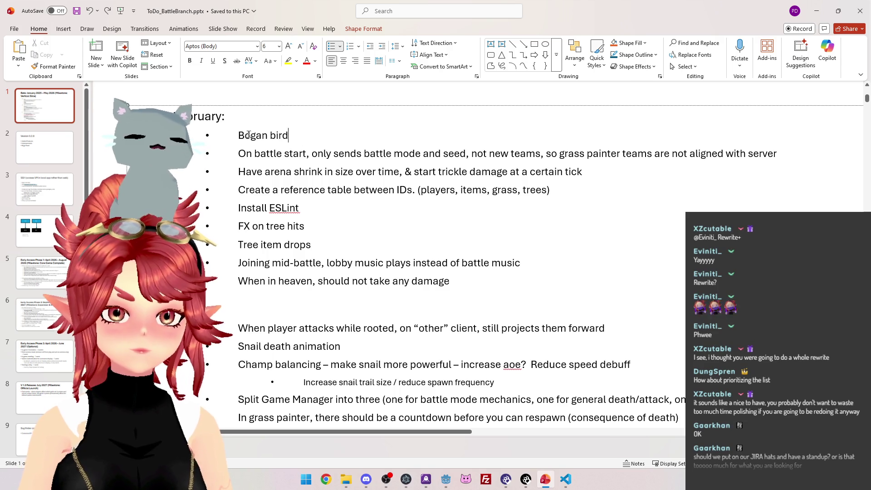
Colour the Bogan bird item light grey
left_click_drag(305, 141, 239, 136)
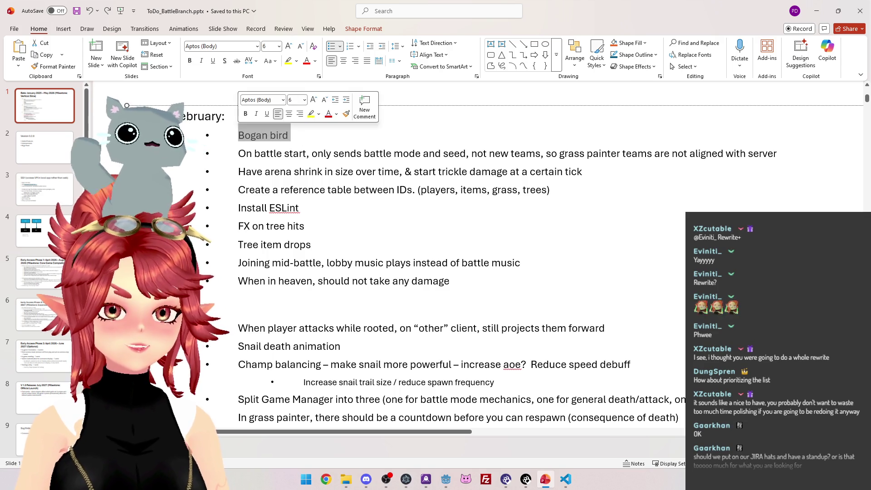
left_click(315, 61)
left_click(309, 156)
Colour the whole battle-start team-sync item dark red
left_click(255, 154)
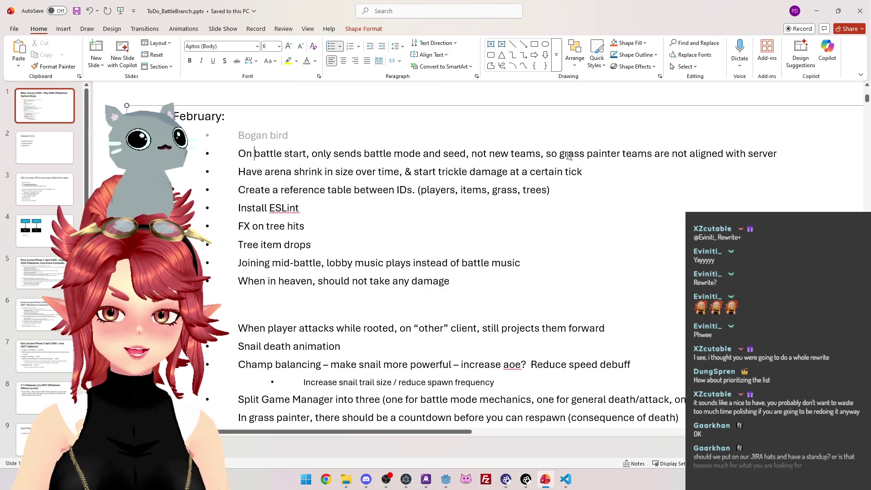
left_click_drag(769, 154, 238, 155)
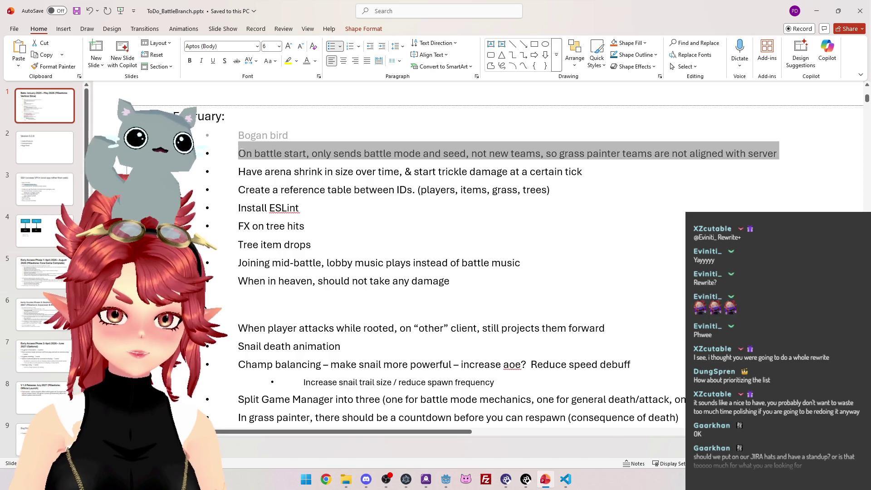
left_click(296, 60)
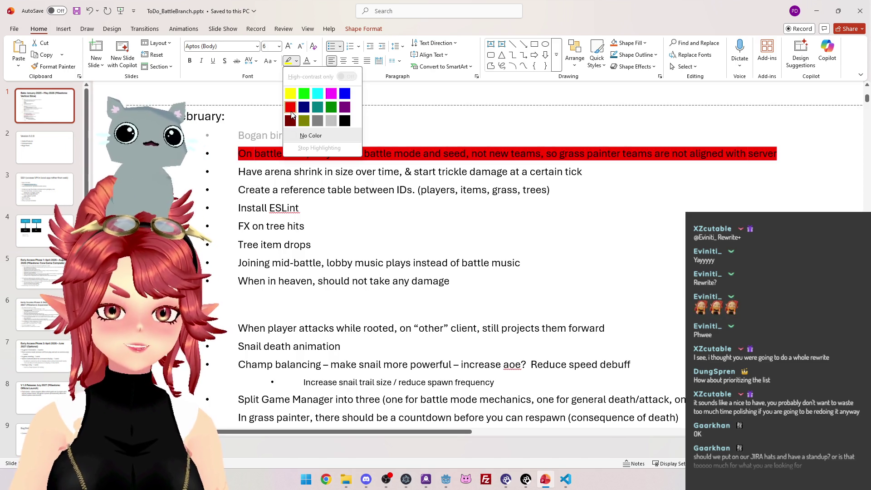
left_click(315, 62)
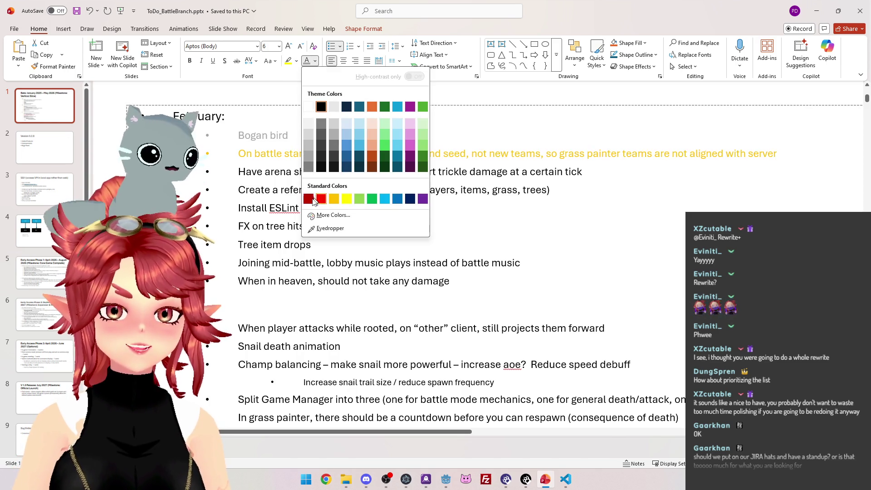
left_click(315, 198)
Select the arena-shrink item and open Font Color, closing it without changes
left_click(252, 172)
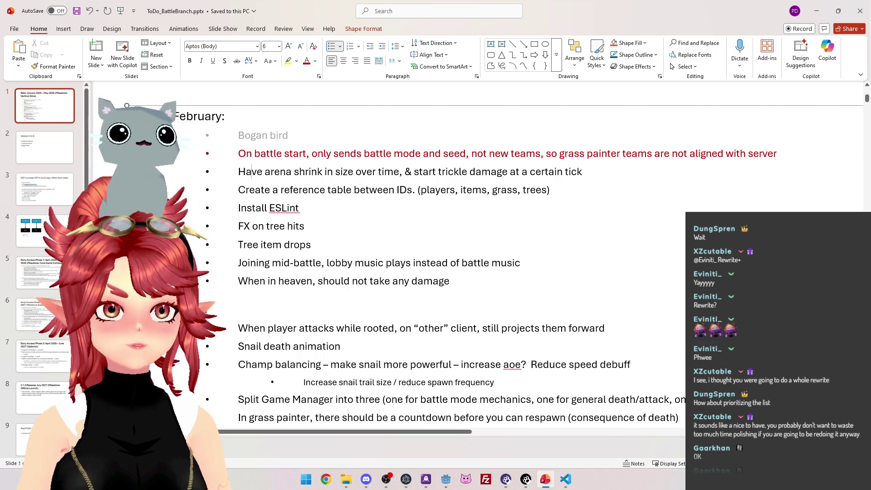
left_click(582, 172)
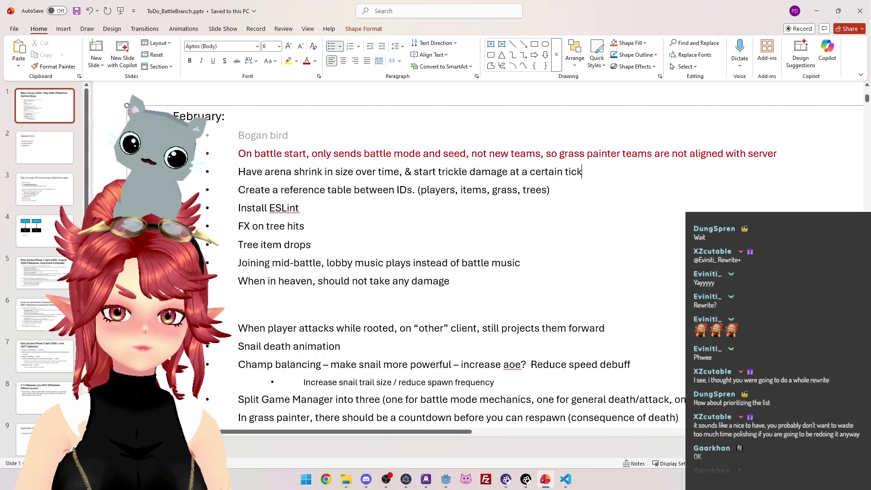
left_click_drag(582, 172, 244, 168)
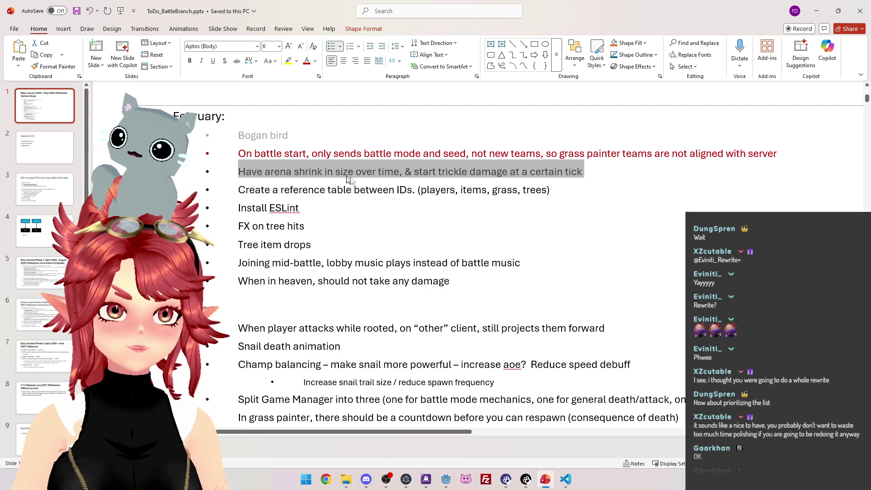
left_click(315, 63)
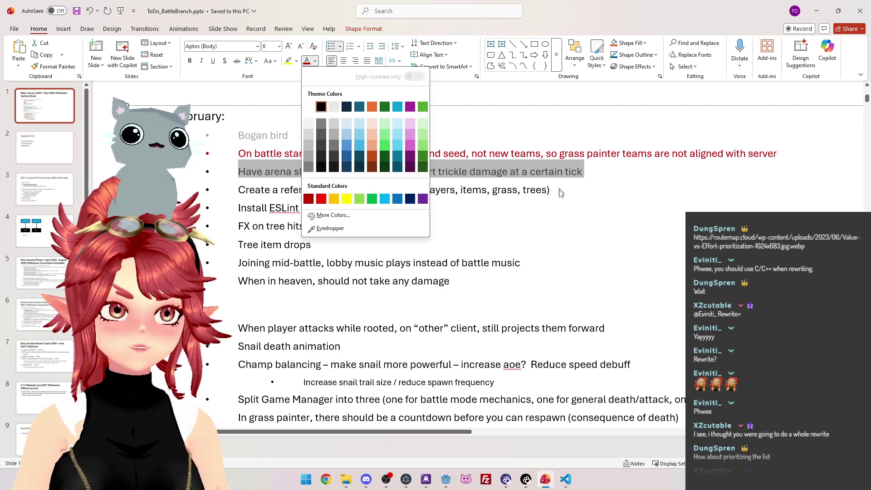
left_click(537, 193)
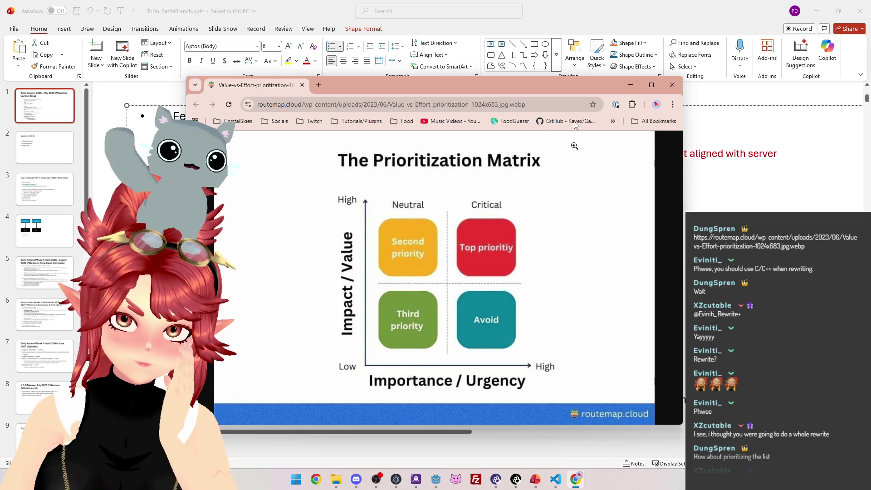
Return from the Chrome matrix image to the PowerPoint Beta slide with Alt+Tab
key("alt+Tab")
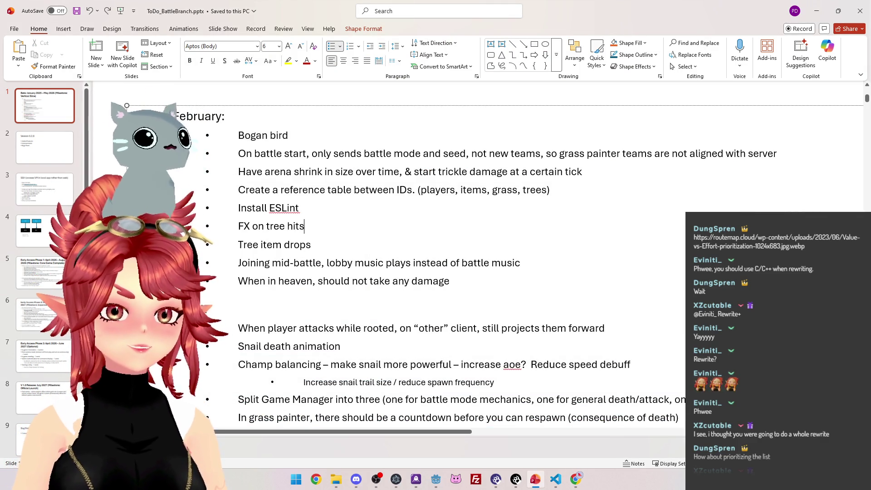
scroll(355, 159, "down", 3)
scroll(394, 268, "up", 3)
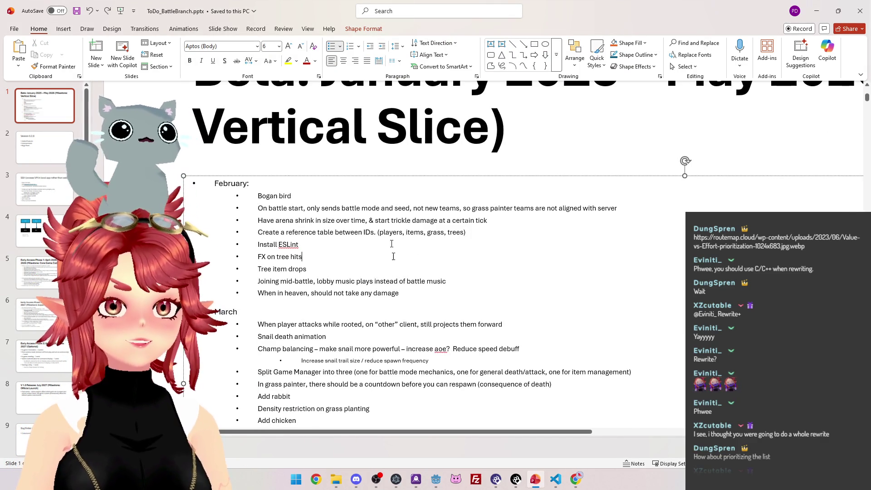
Insert a new second slide after the roadmap slide and delete its body placeholder
right_click(48, 109)
left_click(73, 182)
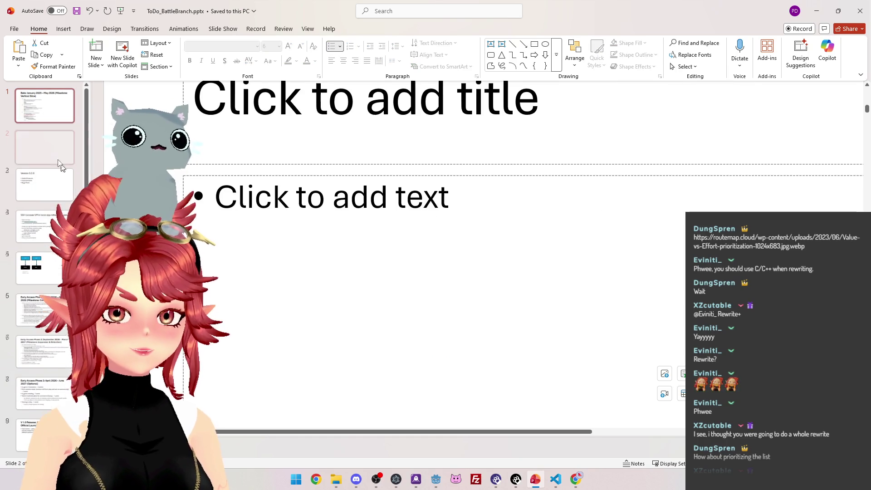
scroll(224, 239, "down", 3)
left_click(309, 199)
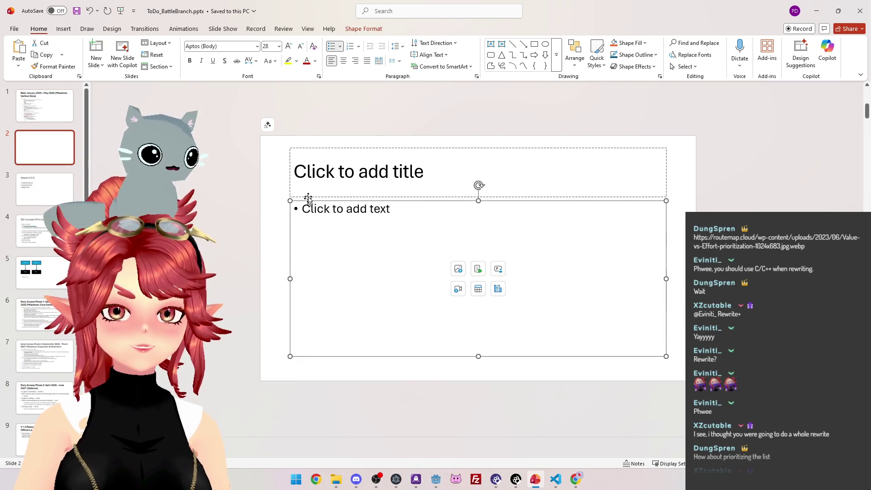
key("Delete")
key("Delete")
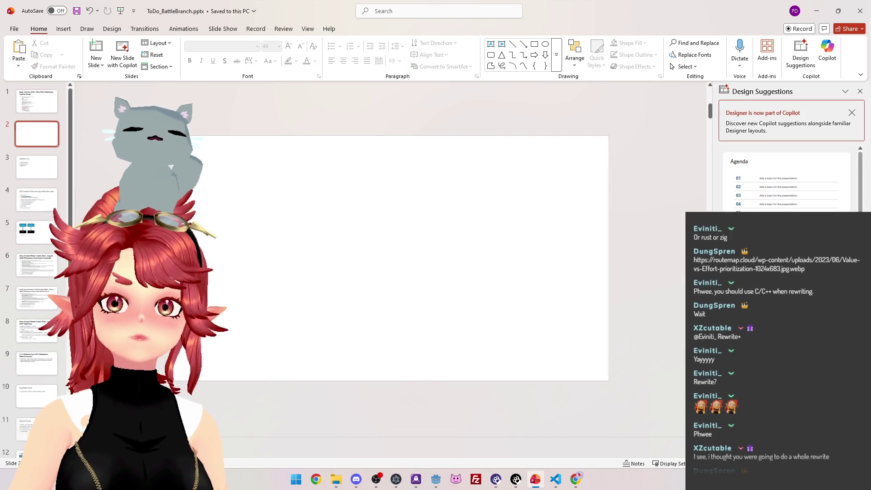
Paste and enlarge an object on the new slide, then start a Win+Shift+S capture
left_click(405, 291)
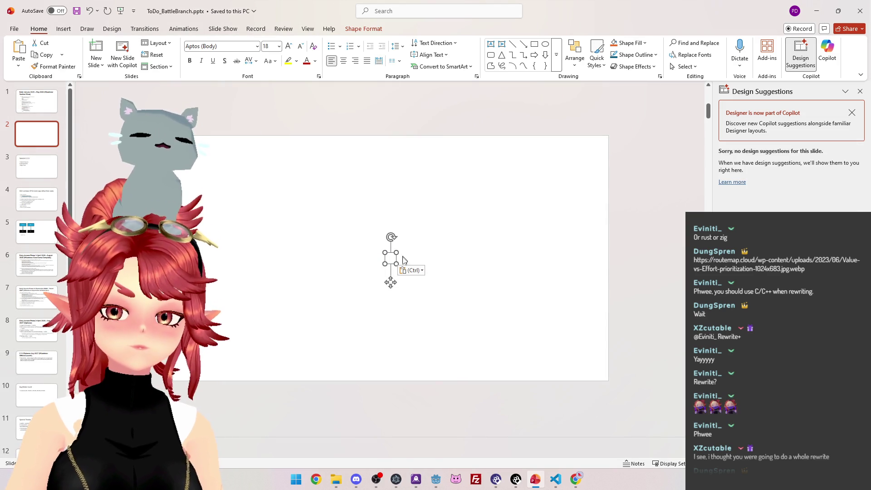
left_click_drag(396, 263, 467, 249)
left_click(450, 236)
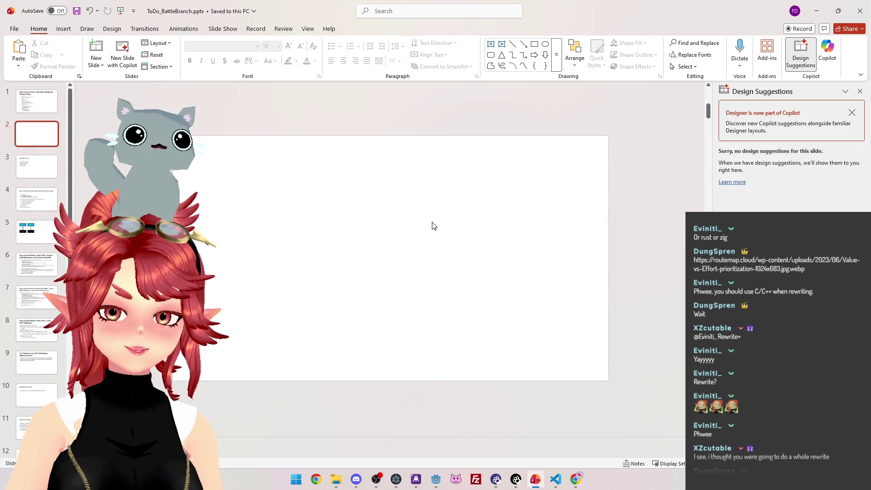
left_click(405, 242)
left_click(515, 282)
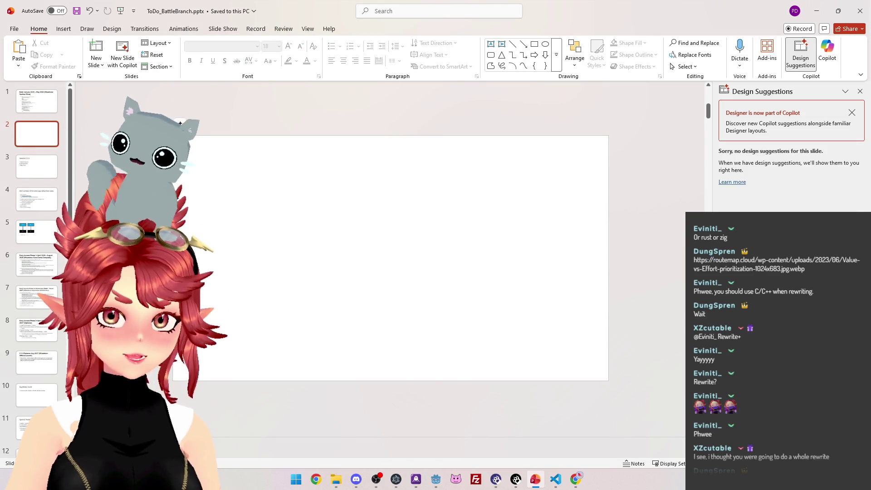
key("super+shift+s")
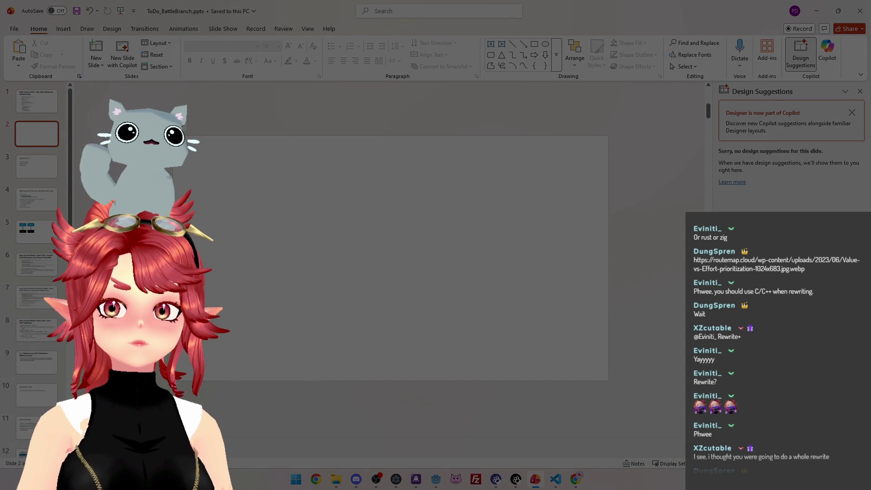
Paste the Prioritization Matrix picture onto slide 2 and enlarge it to about 18 × 19 cm
key("Escape")
key("ctrl+v")
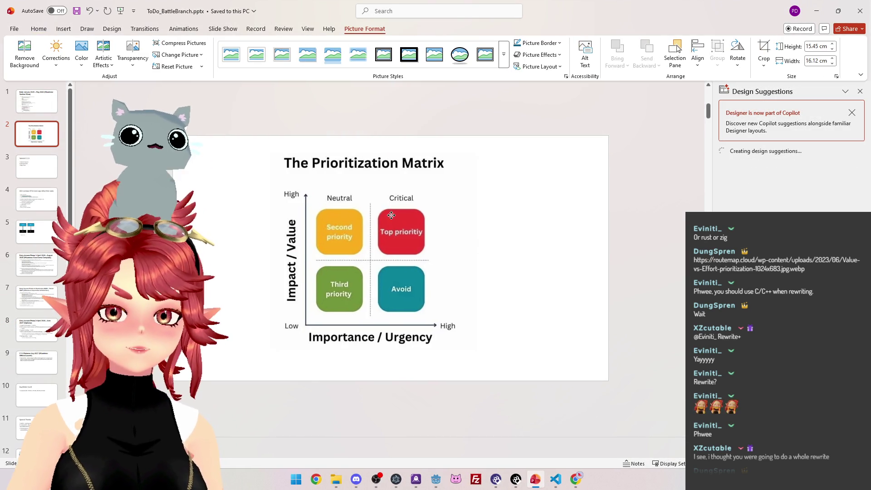
left_click_drag(476, 349, 511, 381)
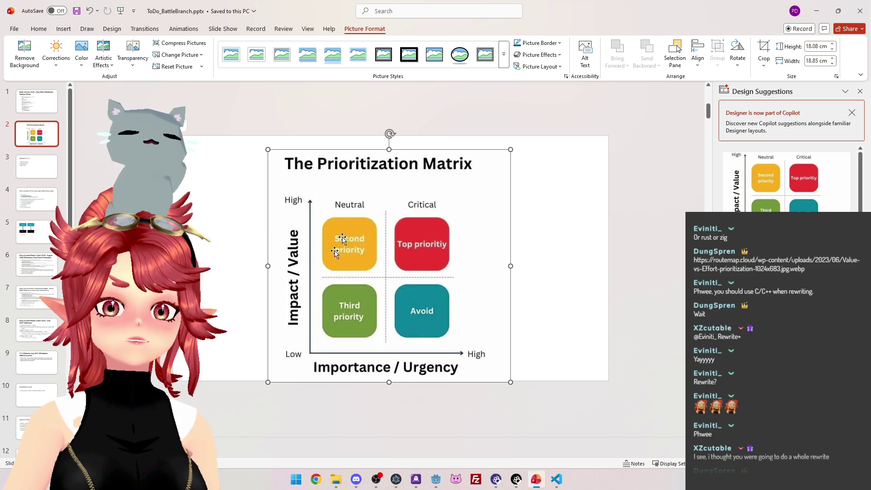
On the roadmap slide, select the to-do list from Bogan bird to the end
left_click(36, 101)
left_click(231, 213)
mouse_move(231, 208)
left_mouse_down()
mouse_move(299, 239)
mouse_move(313, 349)
mouse_move(321, 336)
mouse_move(335, 363)
left_mouse_up()
left_click(36, 134)
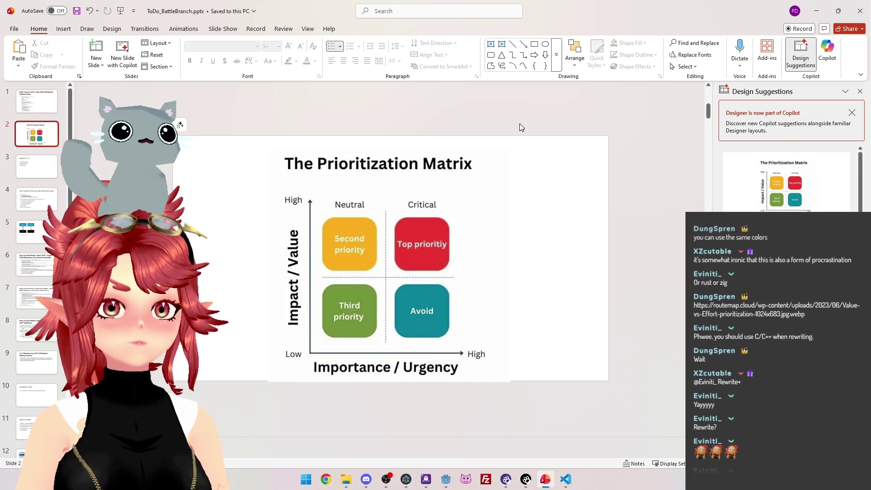
Paste the copied to-do list onto slide 2, widen it, and place it beside the matrix
left_click_drag(405, 175, 314, 167)
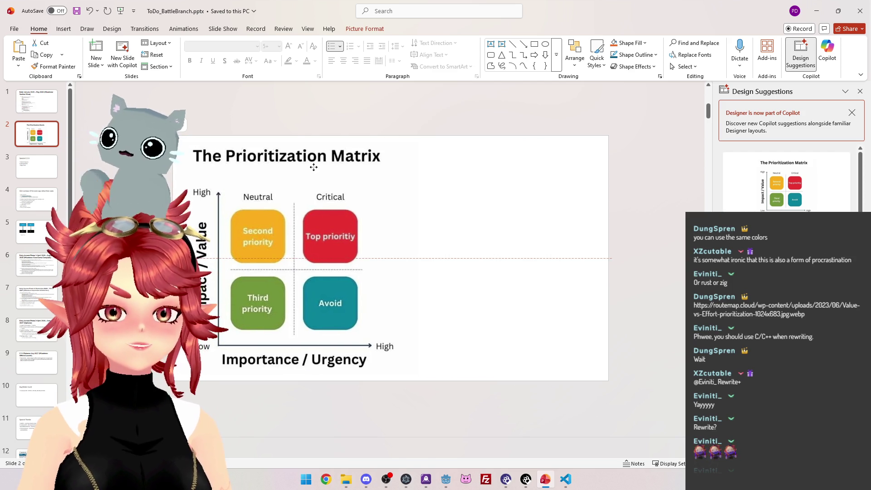
left_click(447, 165)
key("ctrl+v")
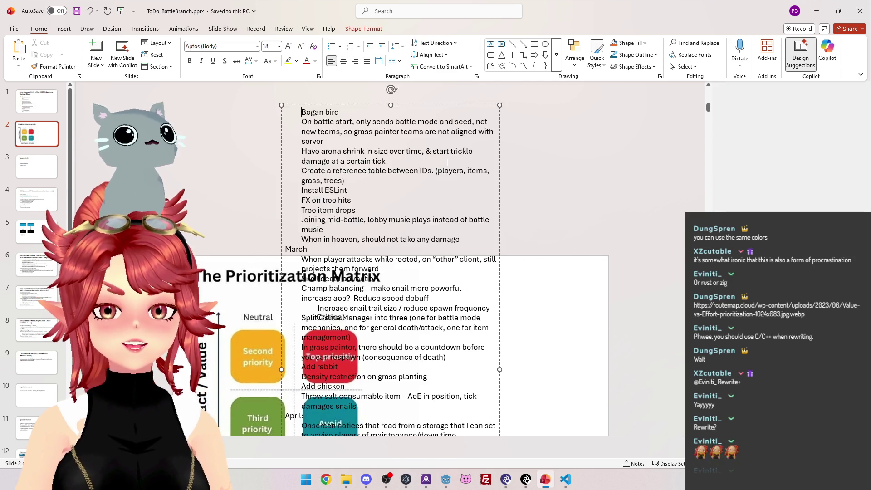
left_click_drag(587, 370, 815, 370)
mouse_move(530, 108)
left_mouse_down()
mouse_move(605, 173)
mouse_move(604, 259)
mouse_move(590, 262)
mouse_move(612, 264)
left_mouse_up()
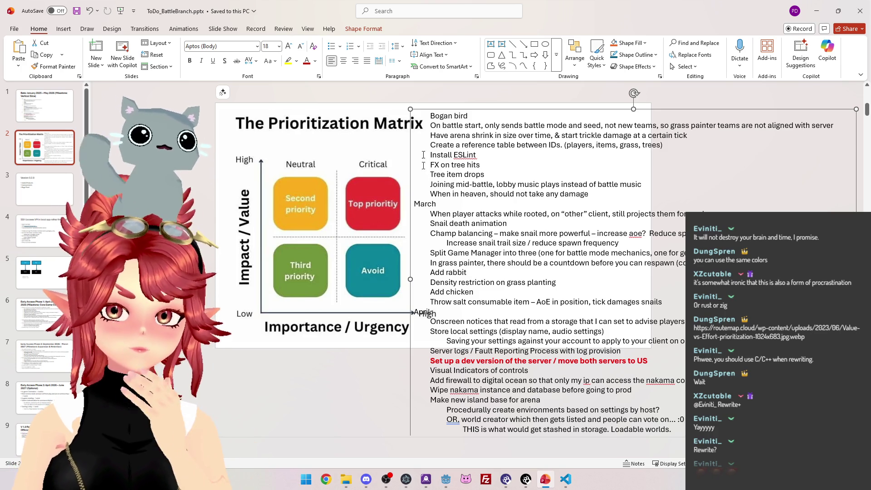
Delete the Bogan bird item and the March and April heading lines
triple_click(450, 116)
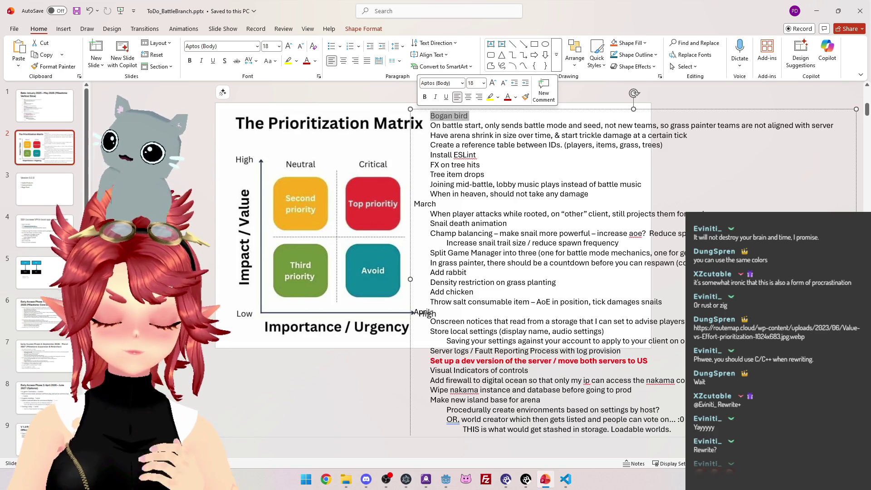
key("Delete")
left_click_drag(437, 194, 398, 198)
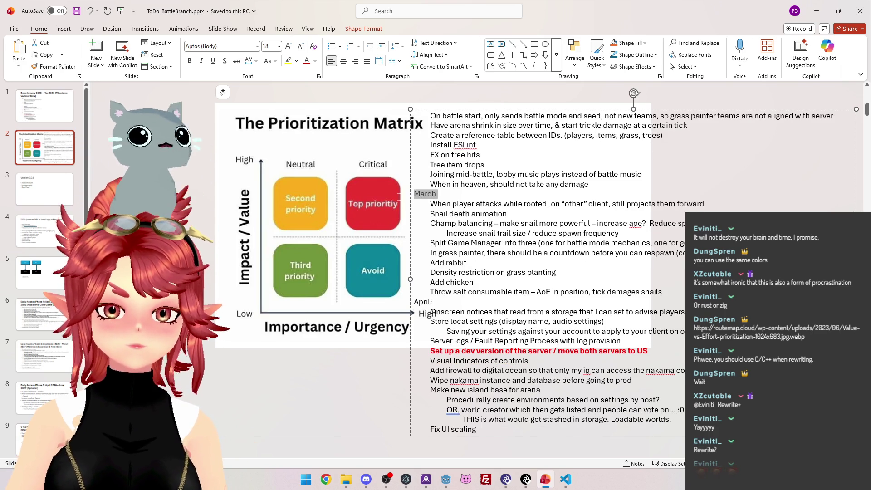
key("Delete")
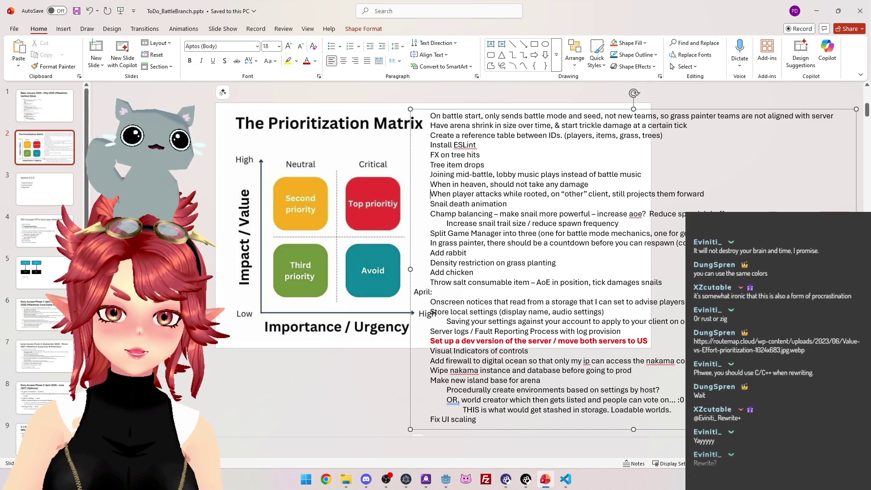
left_click_drag(433, 292, 394, 290)
key("Delete")
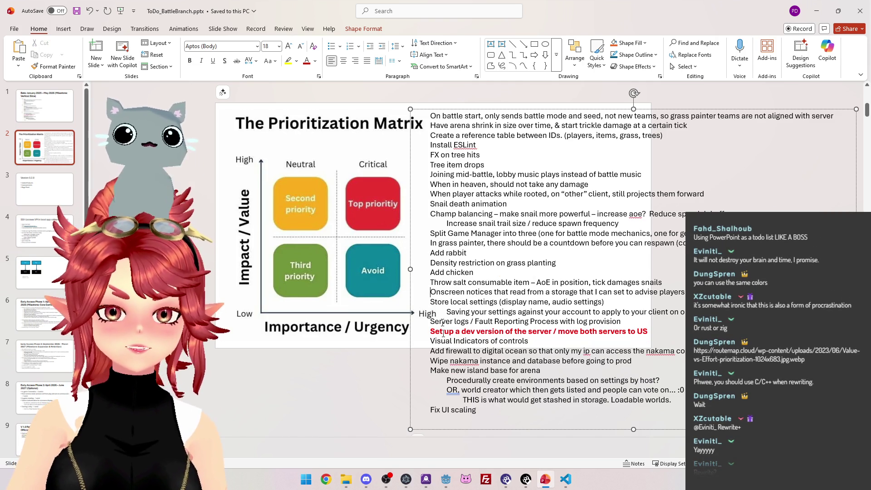
Undo an accidental move of the to-do text box
scroll(524, 393, "down", 3)
scroll(523, 393, "up", 3)
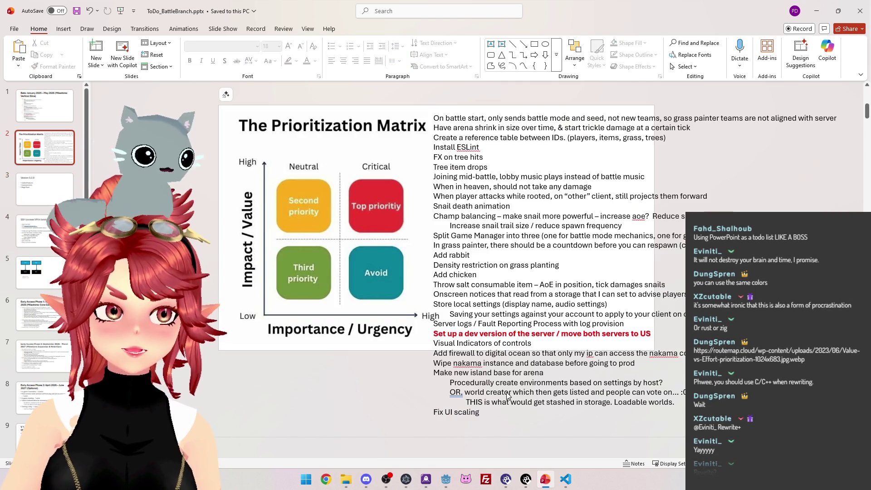
left_click(465, 204)
left_click_drag(490, 110, 541, 126)
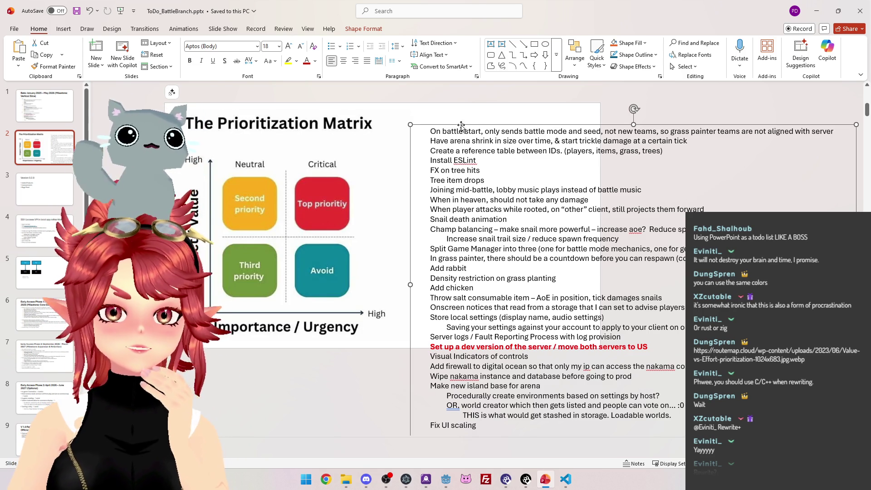
key("ctrl+z")
Delete the snail trail and Saving your settings sub-items, leaving no empty line
mouse_move(447, 223)
left_mouse_down()
mouse_move(618, 236)
mouse_move(637, 225)
left_mouse_up()
key("Delete")
mouse_move(446, 305)
left_mouse_down()
mouse_move(623, 315)
mouse_move(684, 305)
left_mouse_up()
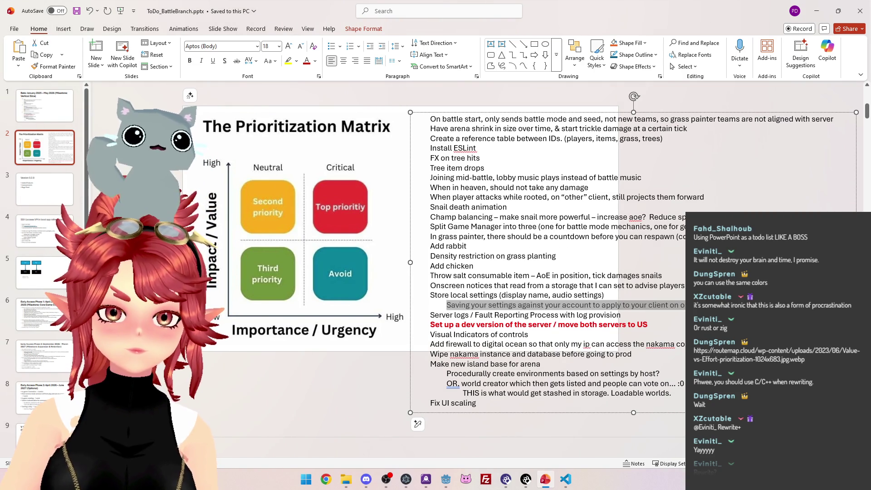
key("Delete")
key("BackSpace")
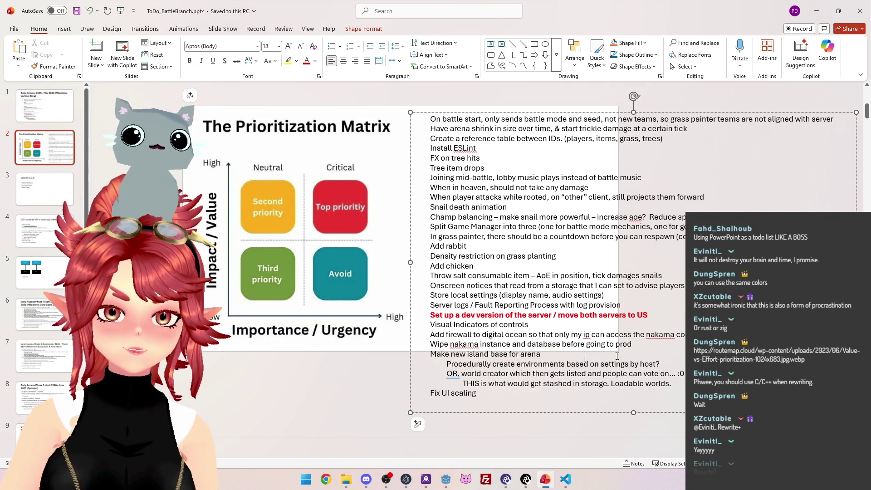
Delete the three indented island-base sub-lines at the end of the list
mouse_move(441, 366)
left_mouse_down()
mouse_move(663, 376)
mouse_move(677, 391)
left_mouse_up()
key("Delete")
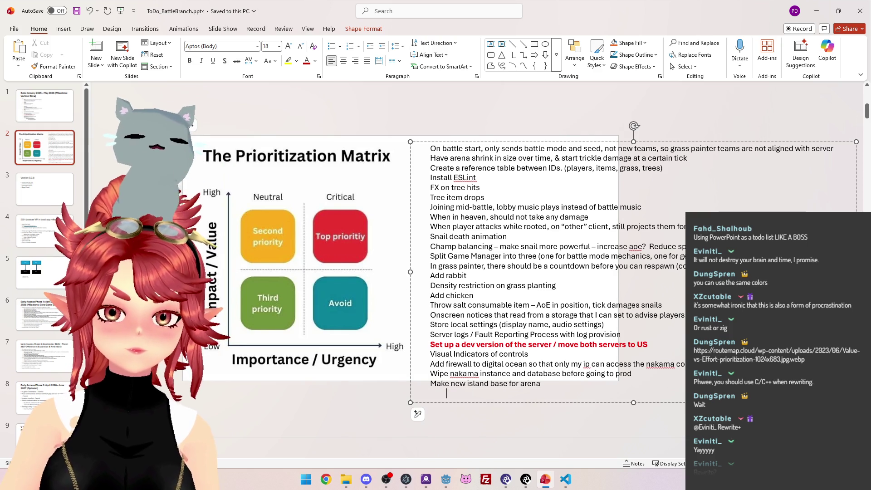
key("ctrl+z")
left_click_drag(447, 364, 673, 385)
key("Delete")
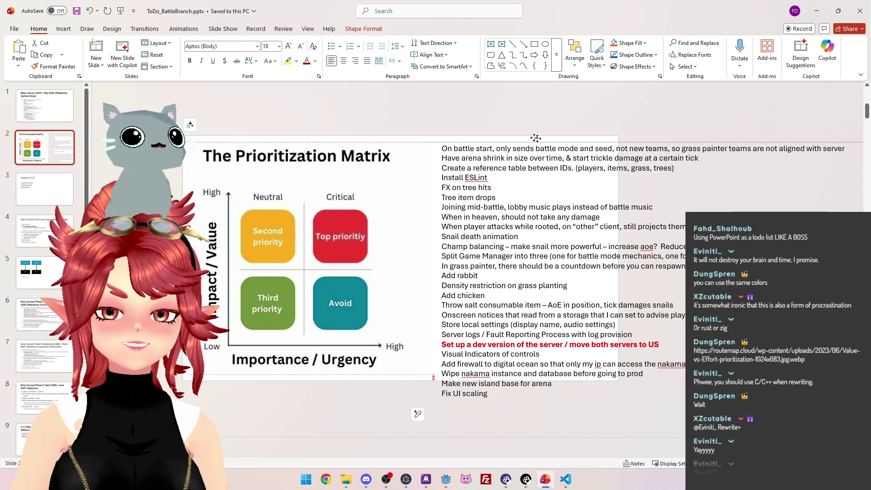
left_click_drag(528, 143, 534, 138)
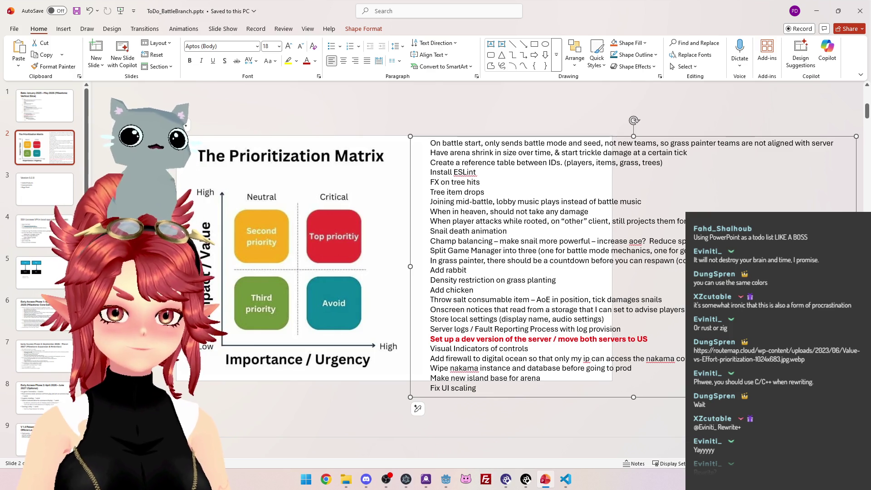
left_click(451, 143)
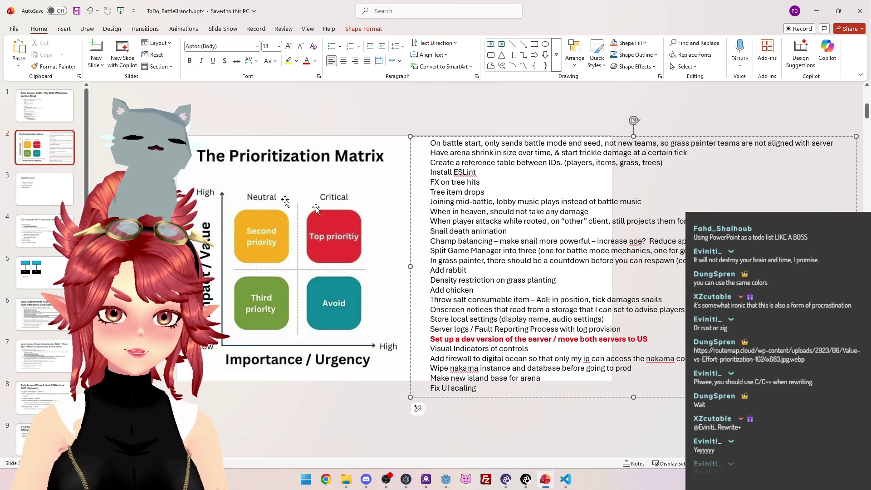
mouse_move(430, 143)
left_mouse_down()
mouse_move(633, 152)
mouse_move(836, 141)
left_mouse_up()
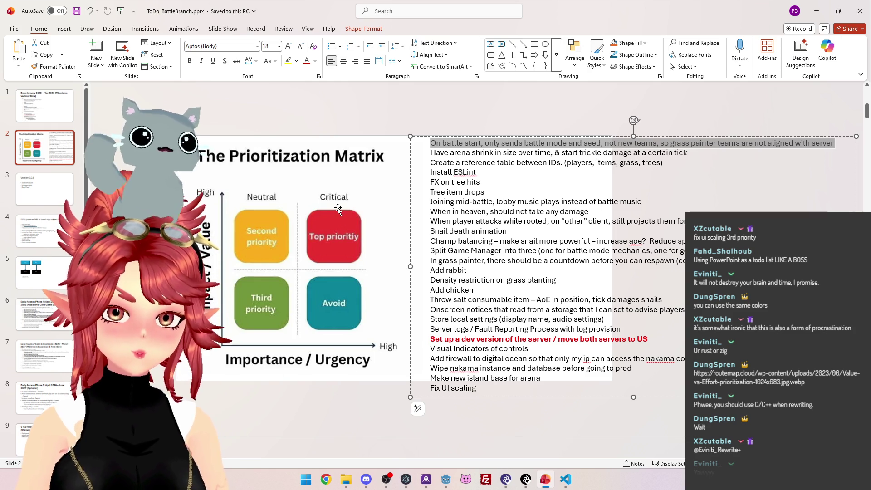
Colour the first to-do item red and the dev-server line black
left_click(315, 61)
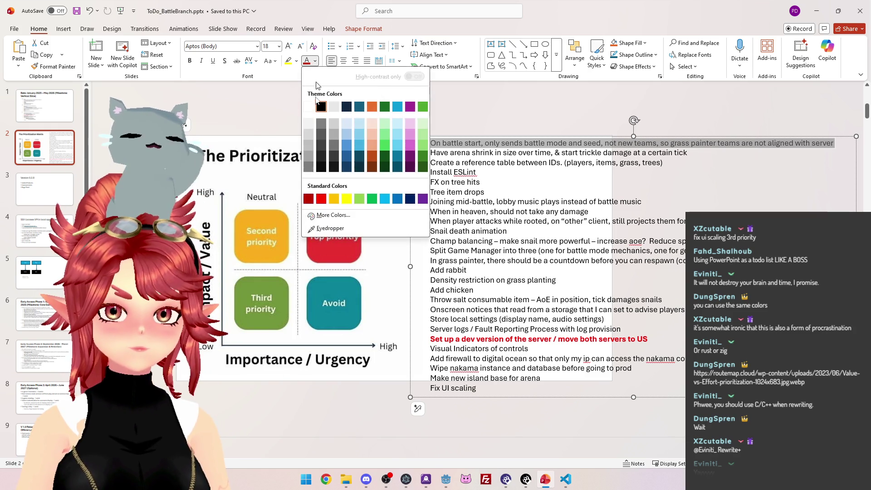
left_click(321, 198)
mouse_move(650, 339)
left_mouse_down()
mouse_move(585, 329)
mouse_move(430, 339)
left_mouse_up()
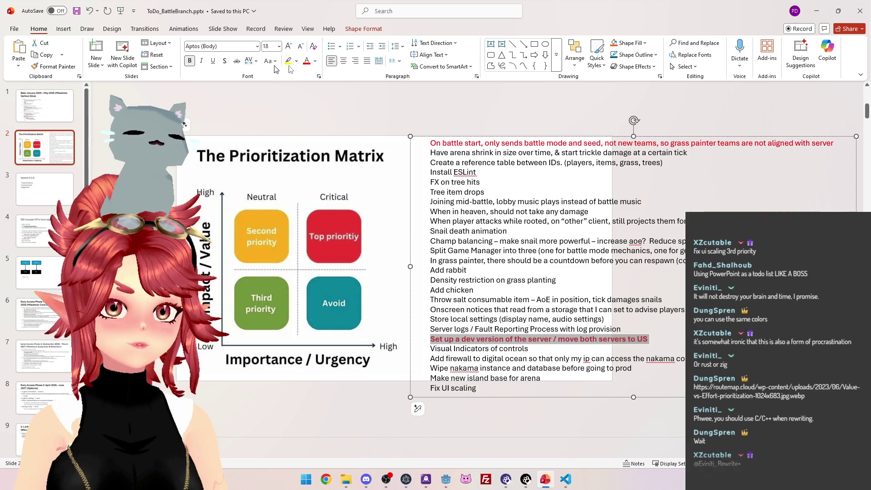
left_click(315, 60)
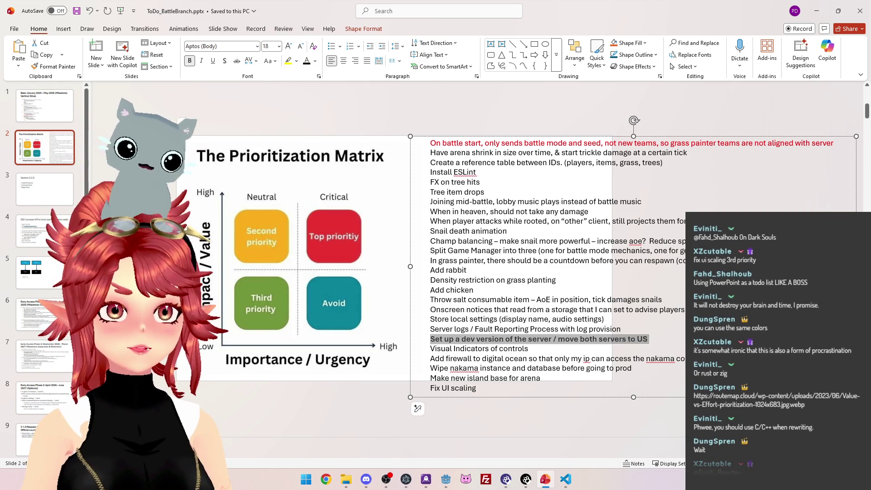
left_click(439, 157)
Colour the second to-do item gold and the third to-do item red
left_click_drag(431, 154, 703, 153)
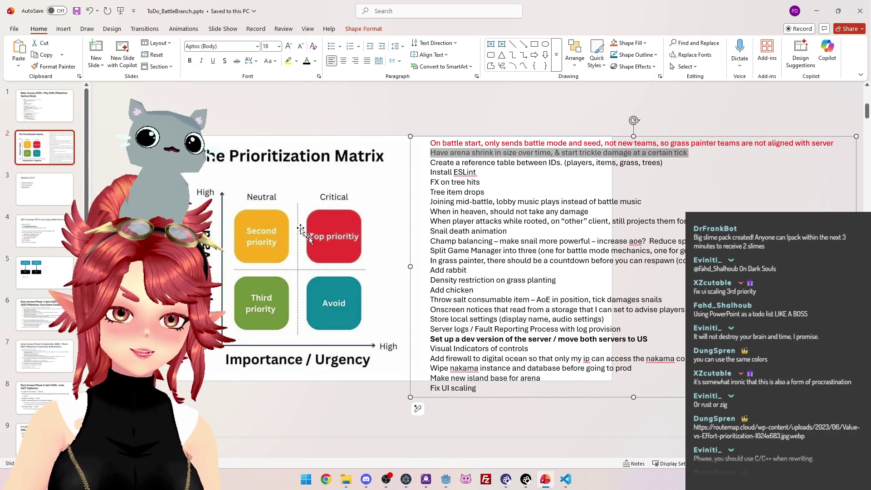
left_click(316, 67)
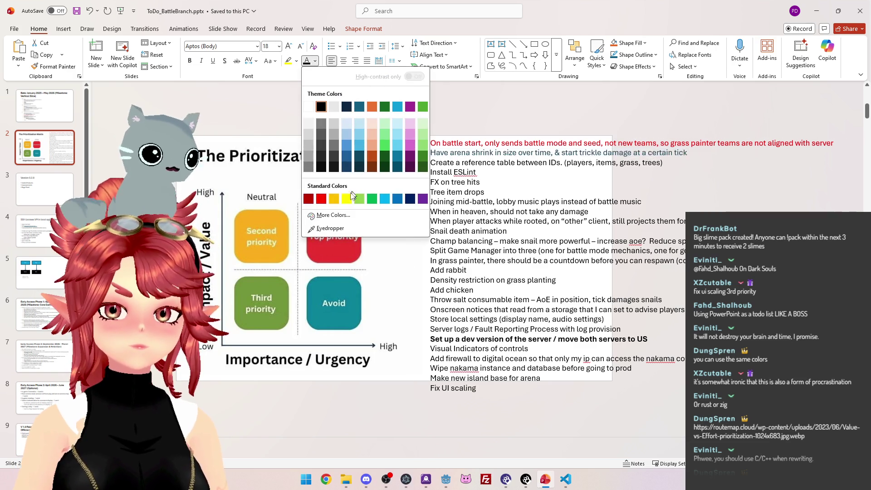
left_click(339, 200)
left_click(440, 165)
left_click_drag(430, 162, 673, 162)
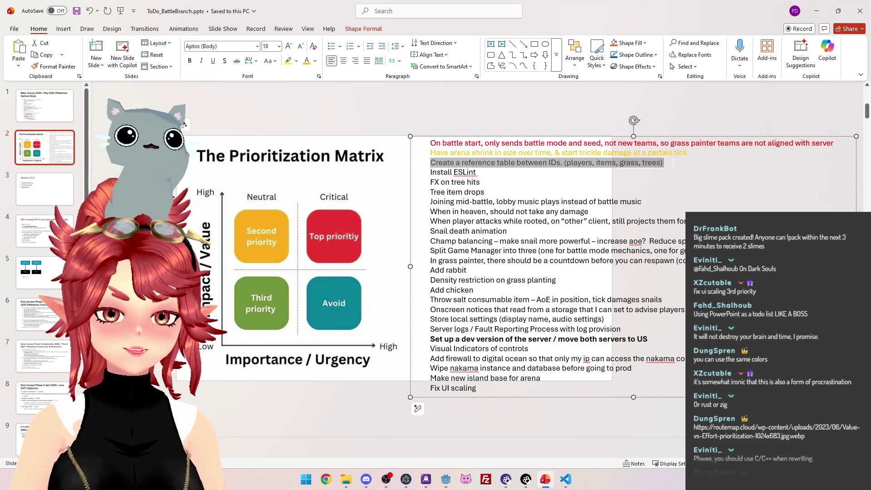
left_click(316, 61)
left_click(321, 198)
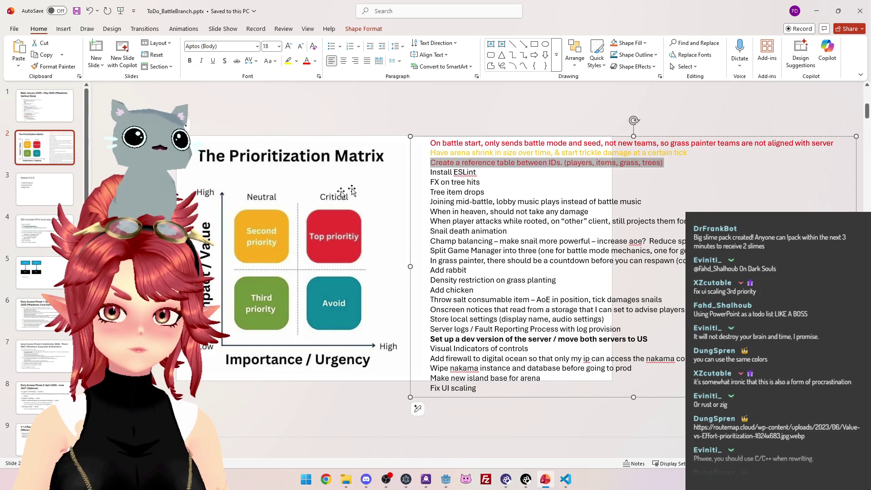
Colour the Install ESLint line orange
left_click(477, 172)
left_click_drag(476, 172, 431, 174)
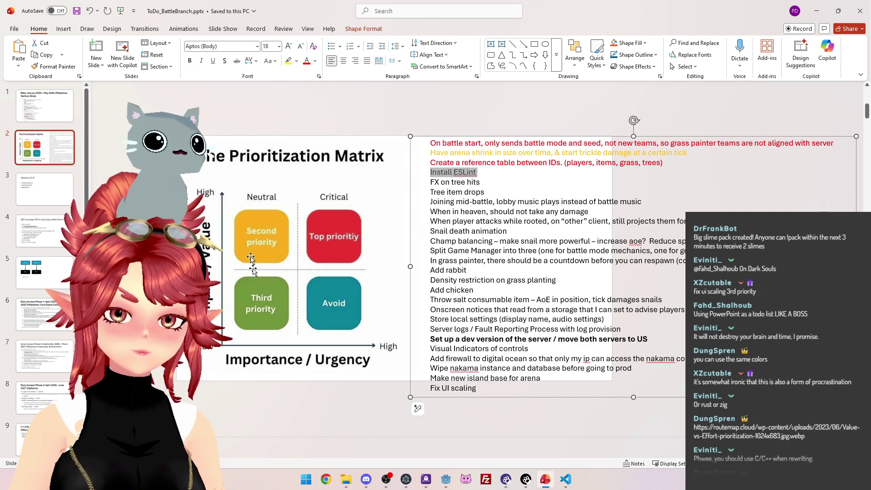
left_click(315, 61)
left_click(336, 199)
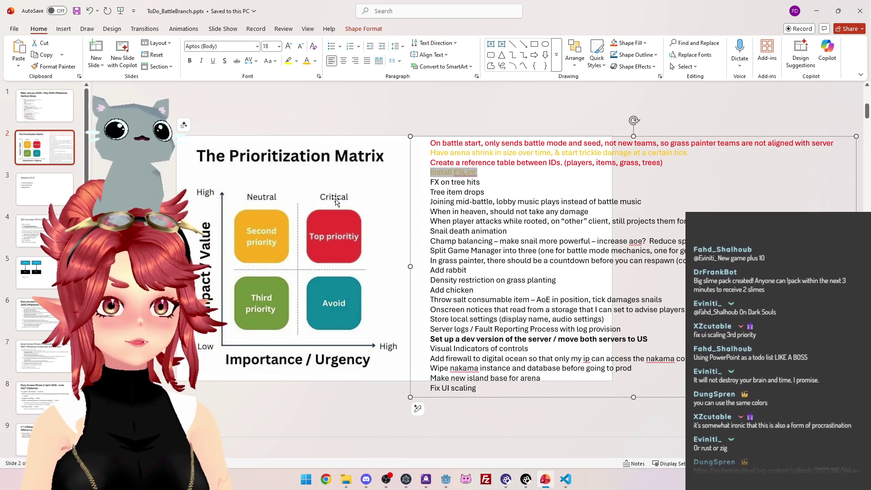
Make the FX on tree hits line green
triple_click(475, 172)
left_click(490, 173)
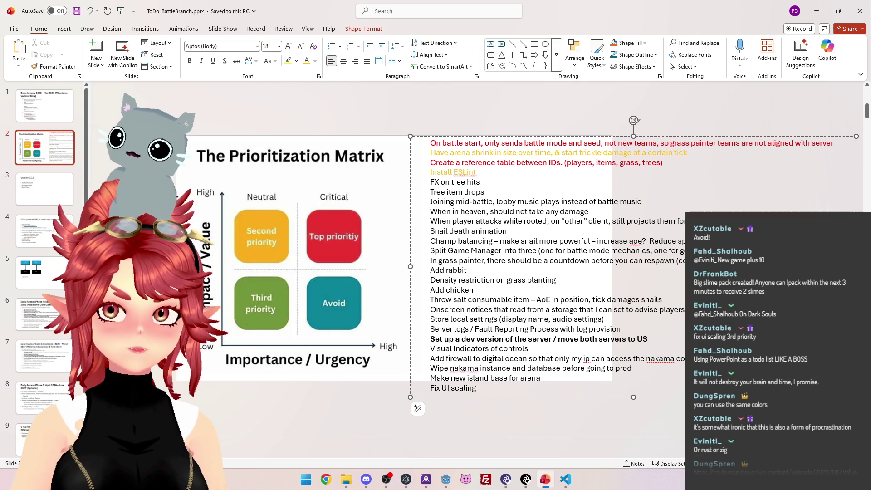
left_click_drag(431, 173, 478, 174)
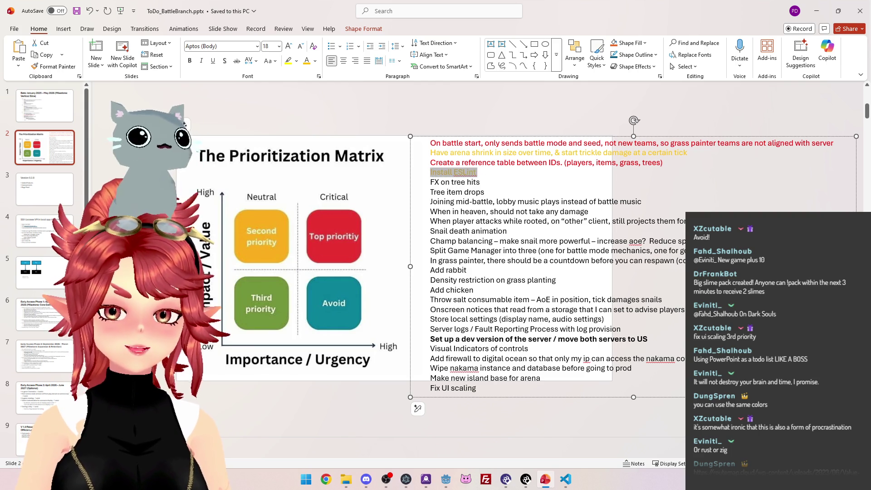
left_click(481, 180)
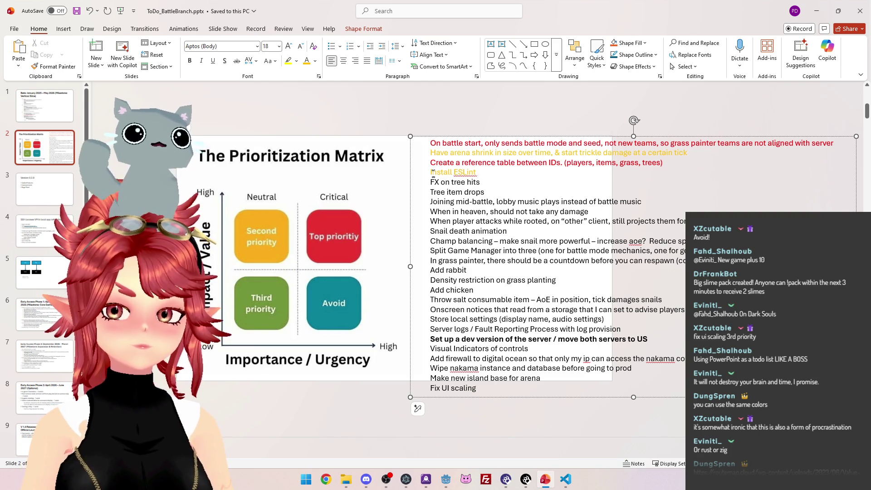
key("shift+End")
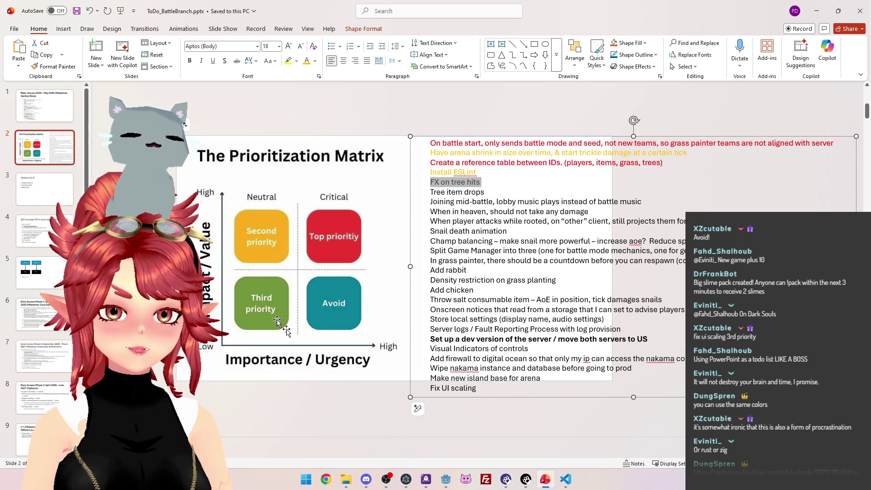
left_click(315, 61)
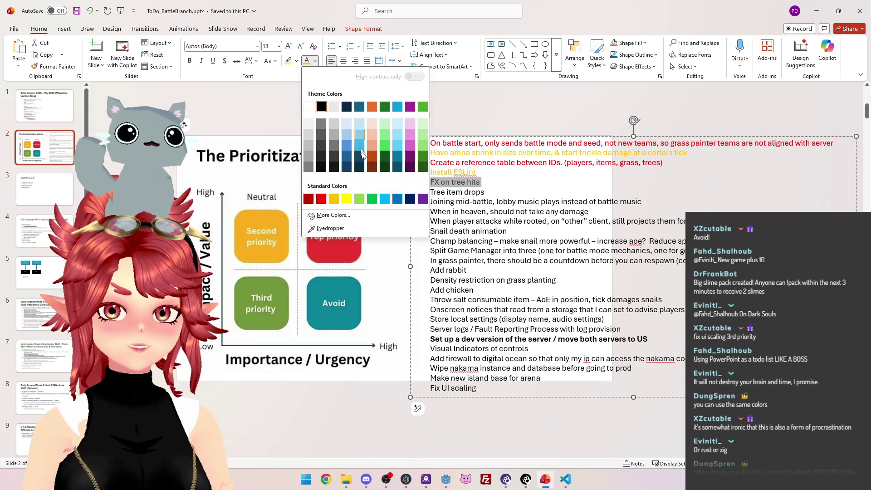
left_click(359, 199)
Make the Tree item drops and Joining mid-battle lines green
left_click(520, 183)
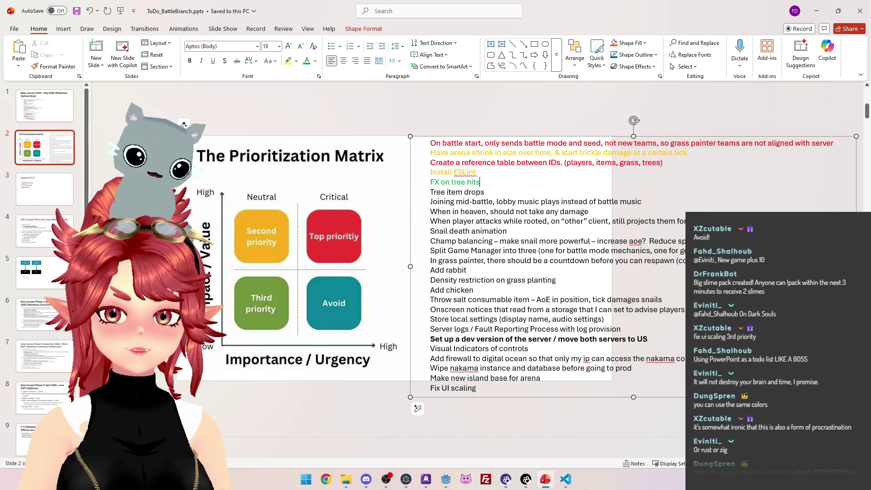
left_click_drag(485, 192, 430, 192)
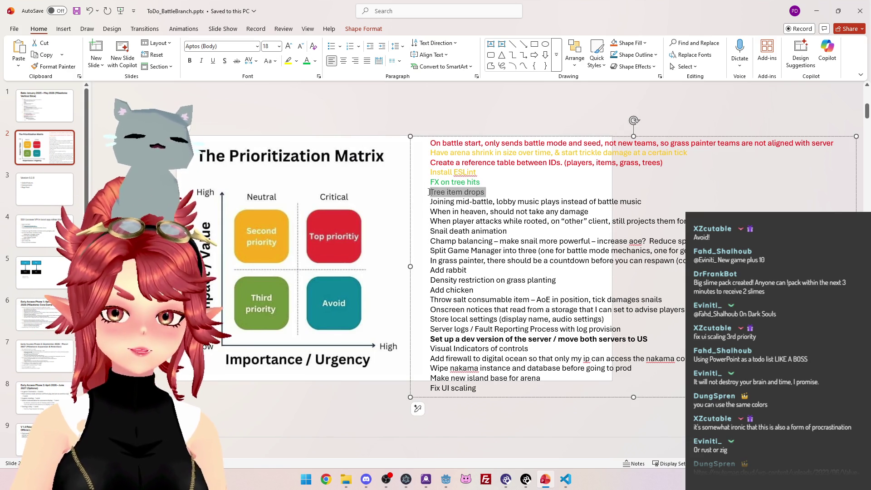
left_click(307, 62)
left_click(444, 201)
left_click_drag(649, 201, 429, 202)
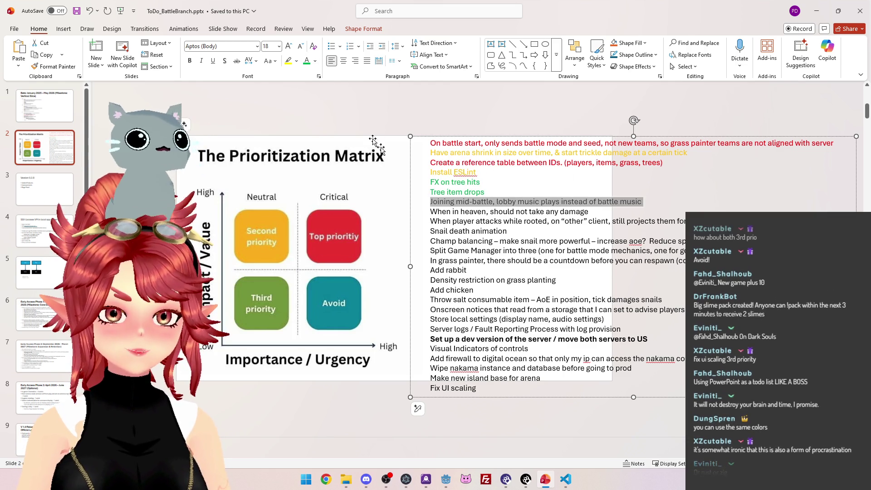
left_click(308, 63)
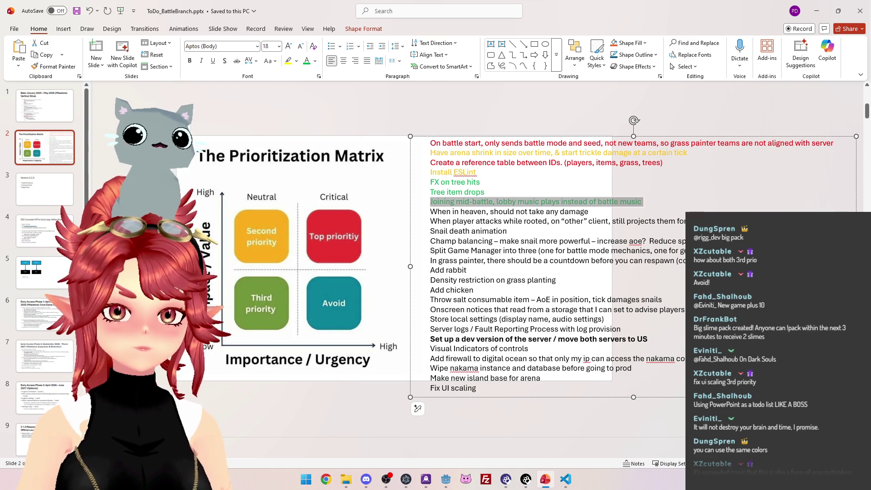
Select the When in heaven line after briefly switching to another window
left_click(477, 172)
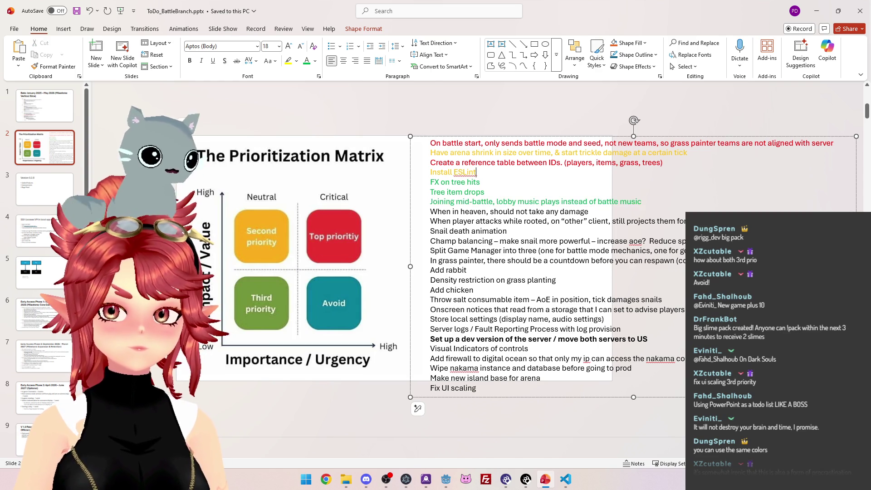
left_click_drag(477, 172, 430, 172)
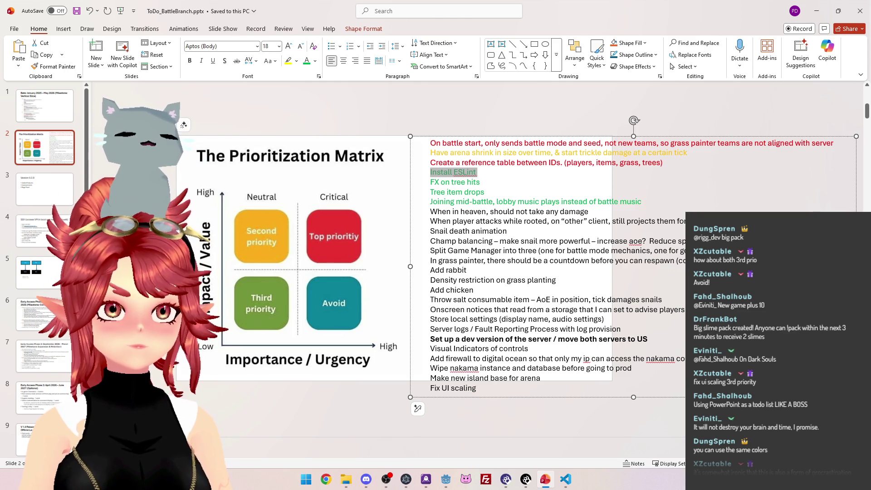
key("alt+Tab")
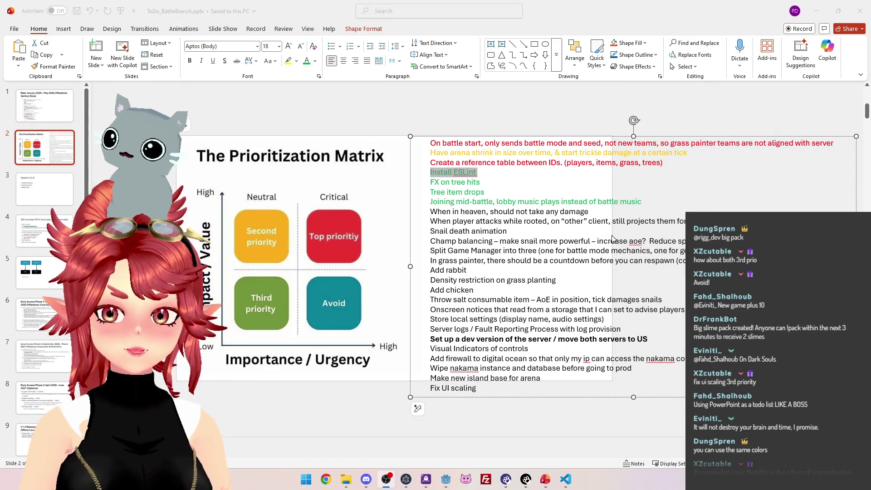
key("alt+Tab")
left_click(599, 212)
triple_click(600, 212)
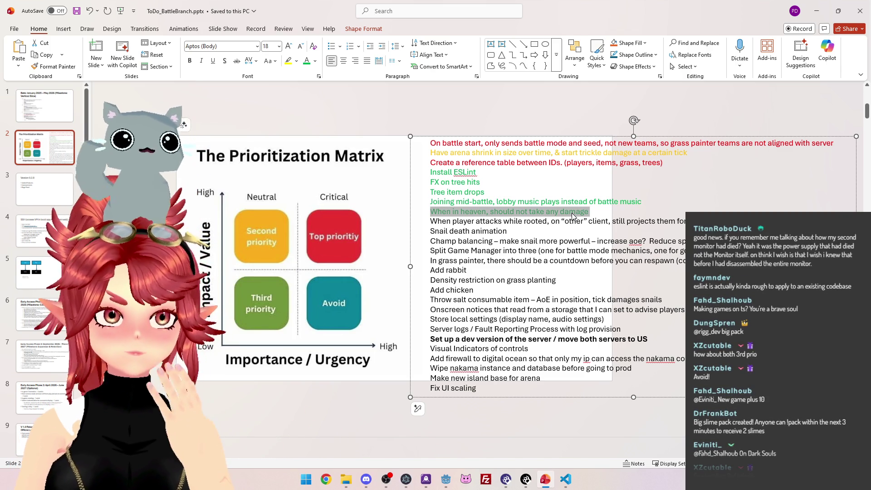
Delete the Install ESLint line from the matrix slide's to-do list
left_click(486, 173)
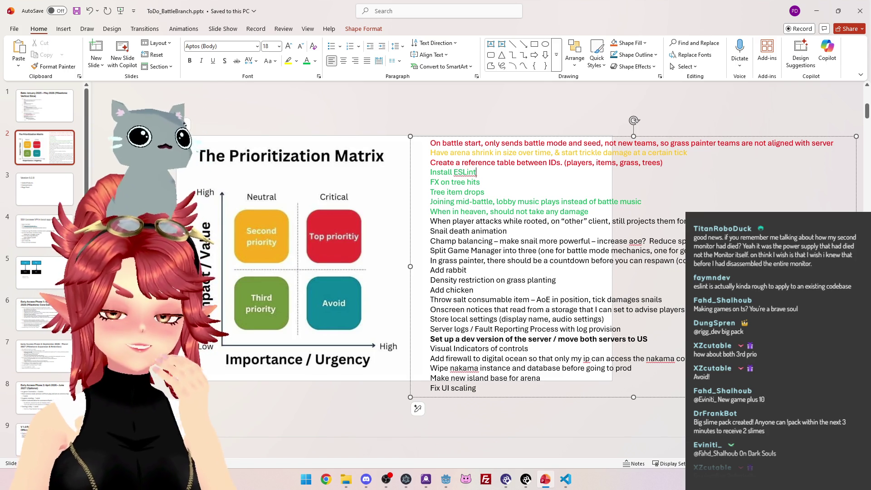
left_click(530, 181)
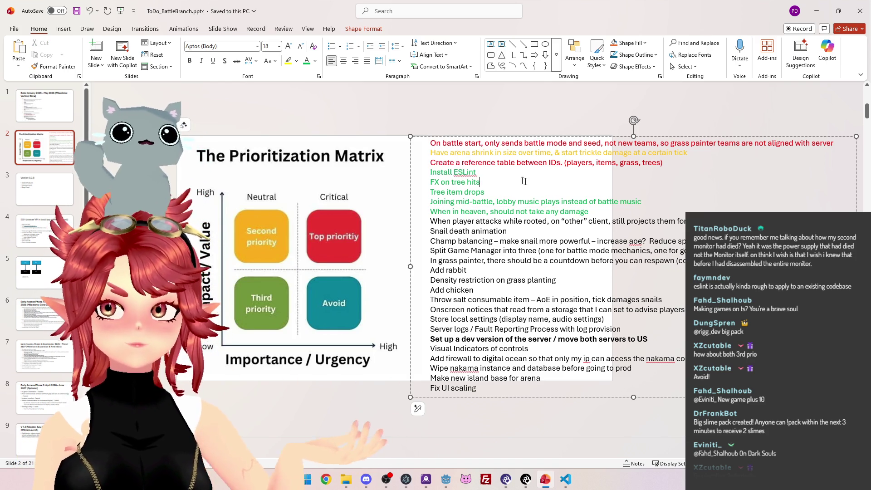
left_click_drag(478, 172, 430, 173)
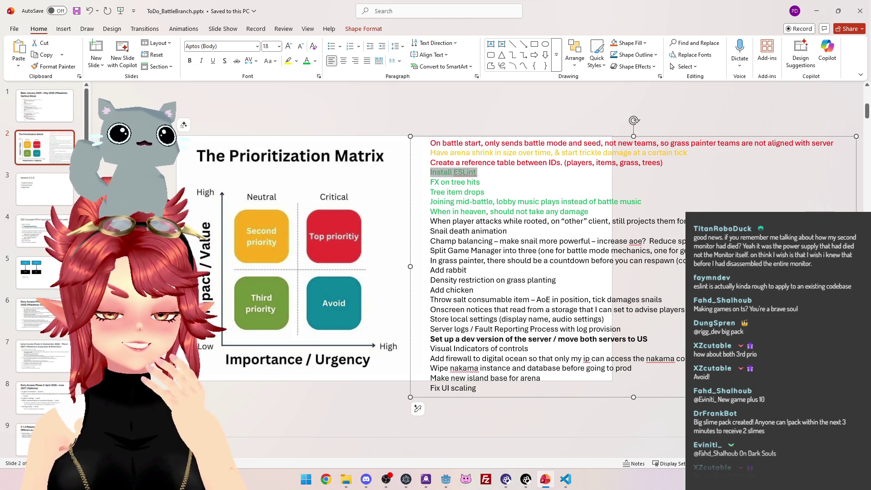
left_click(446, 171)
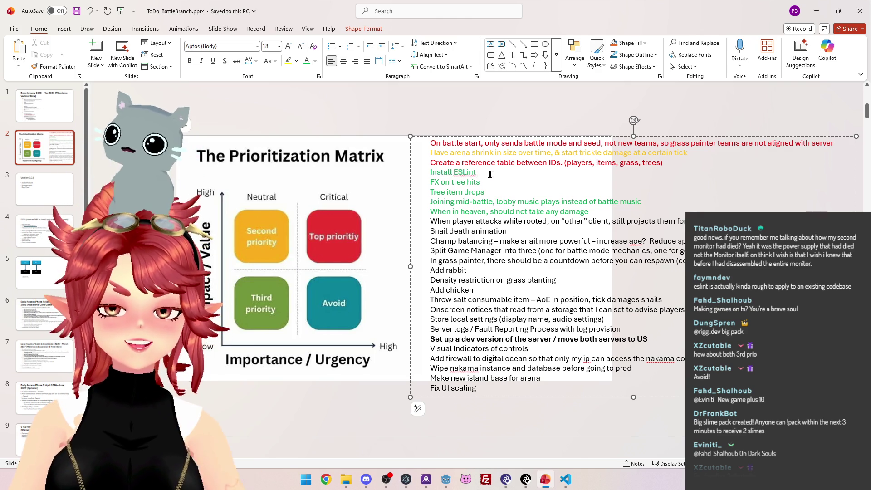
triple_click(446, 172)
key("BackSpace")
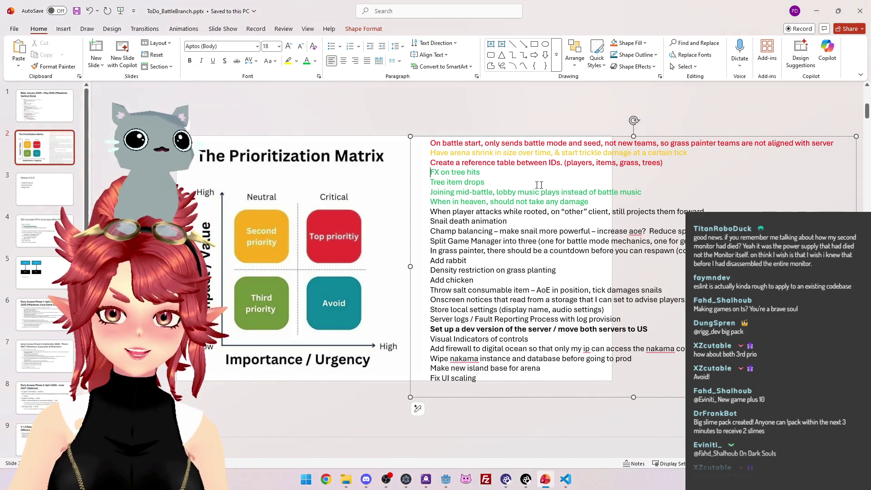
On the Beta milestone slide, select the Install ESLint line
left_click(44, 105)
left_click(336, 229)
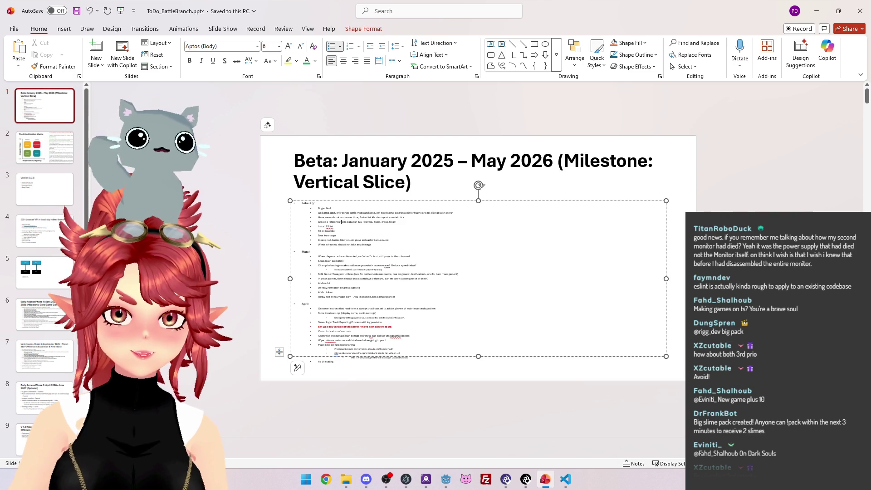
triple_click(336, 228)
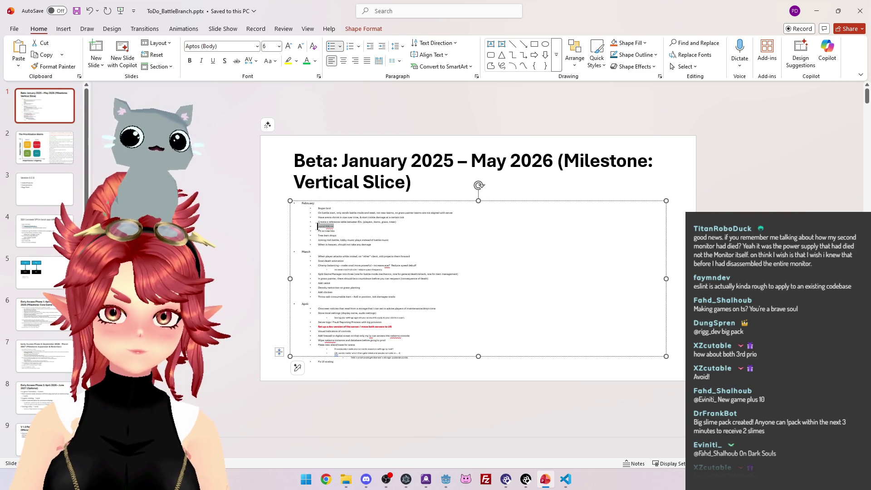
Delete Install ESLint from the Beta slide and colour the When player attacks line orange
key("BackSpace")
left_click(44, 147)
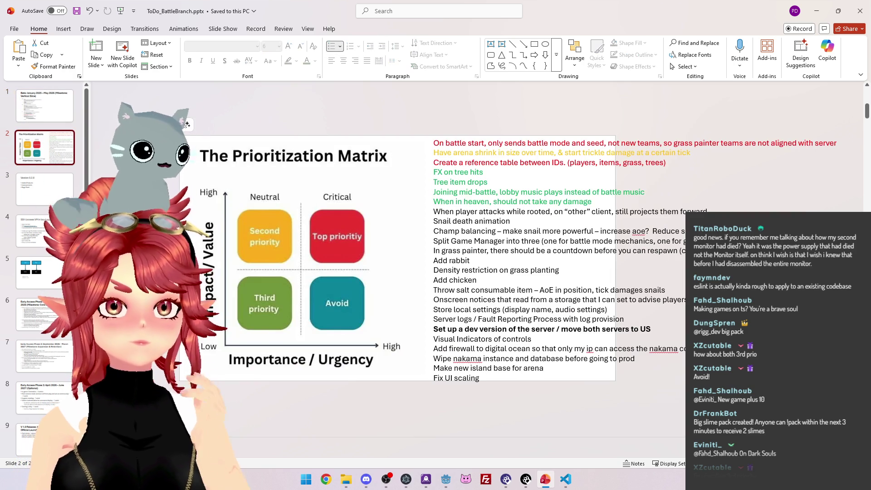
left_click(548, 212)
left_click_drag(448, 215, 566, 213)
left_click(687, 212)
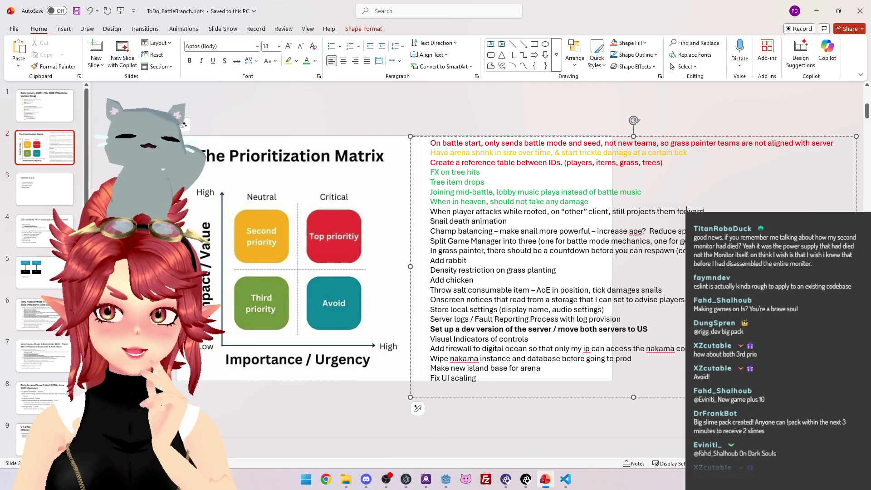
mouse_move(687, 211)
left_mouse_down()
mouse_move(435, 221)
mouse_move(429, 212)
left_mouse_up()
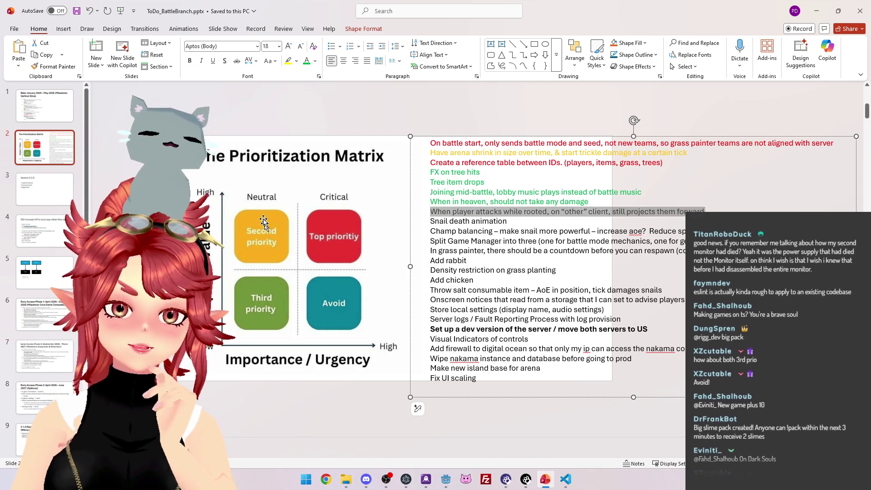
left_click(315, 61)
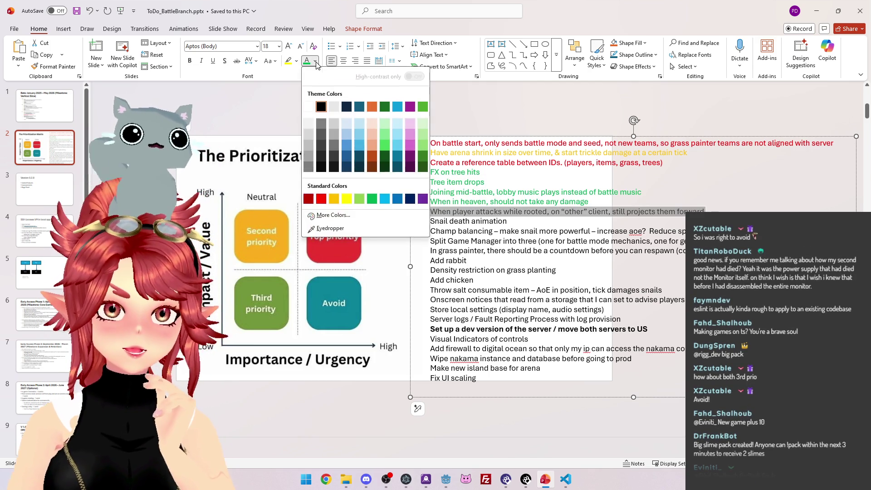
left_click(336, 200)
Colour Snail death animation green and the Champ balancing line orange
left_click_drag(508, 222, 436, 225)
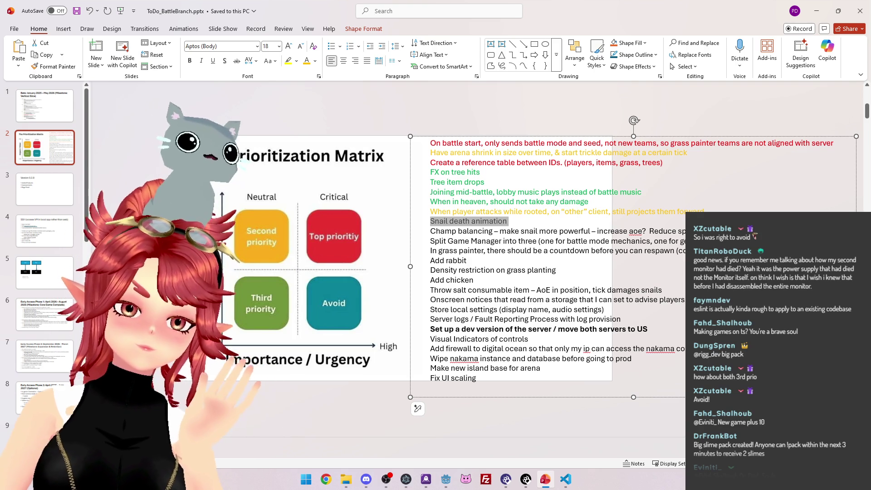
left_click(318, 64)
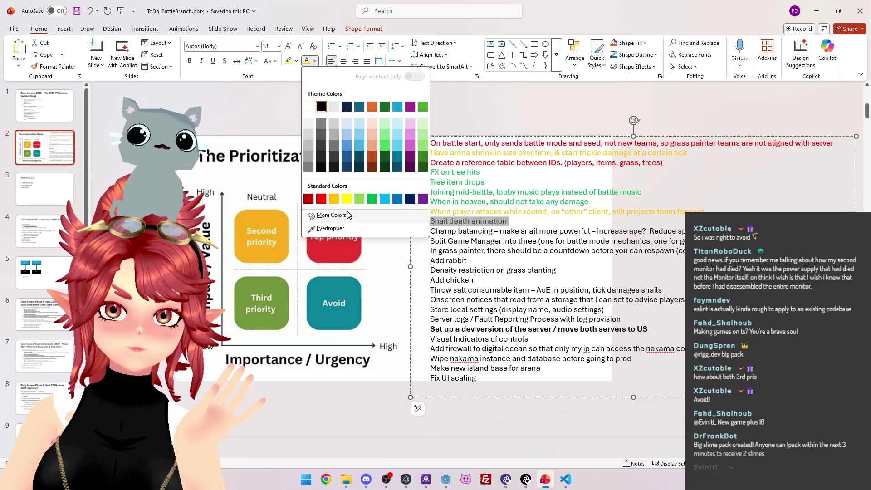
left_click(372, 200)
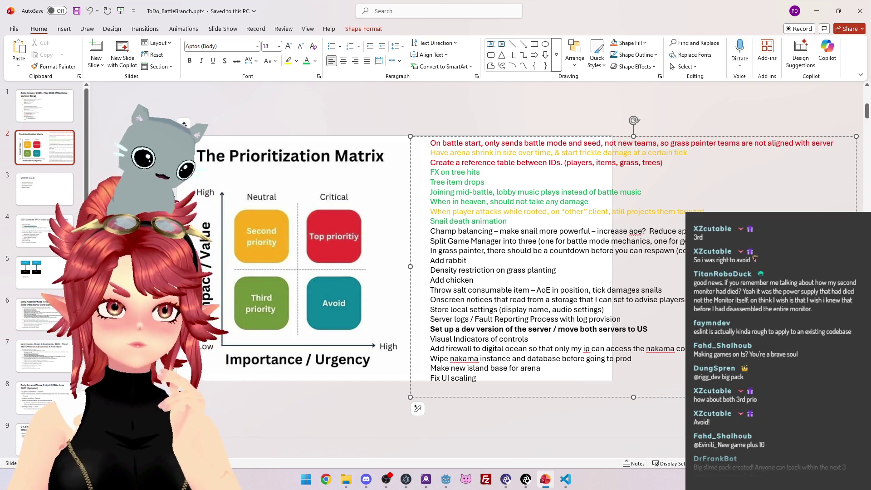
left_click_drag(688, 232, 442, 231)
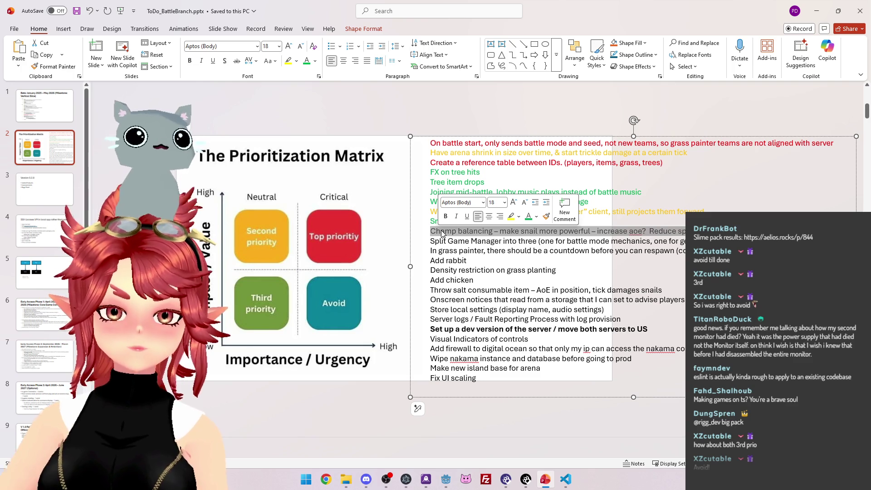
left_click(315, 61)
left_click(334, 199)
left_click(482, 241)
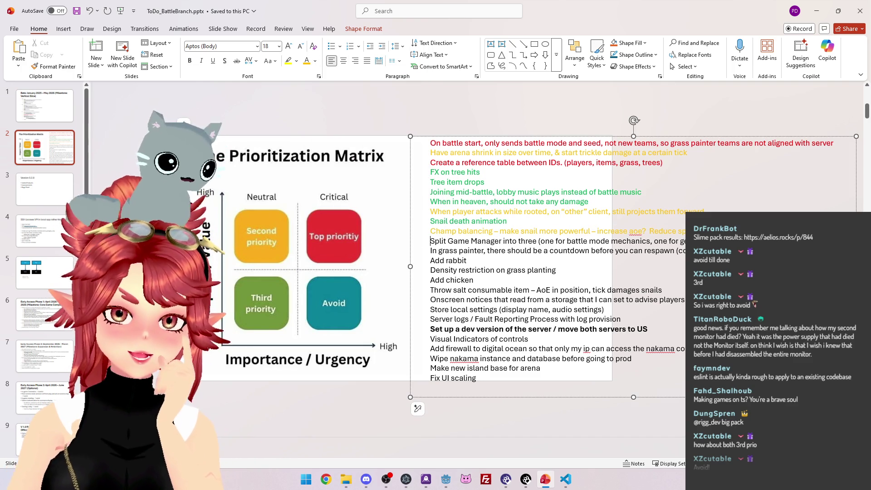
left_click_drag(430, 241, 676, 243)
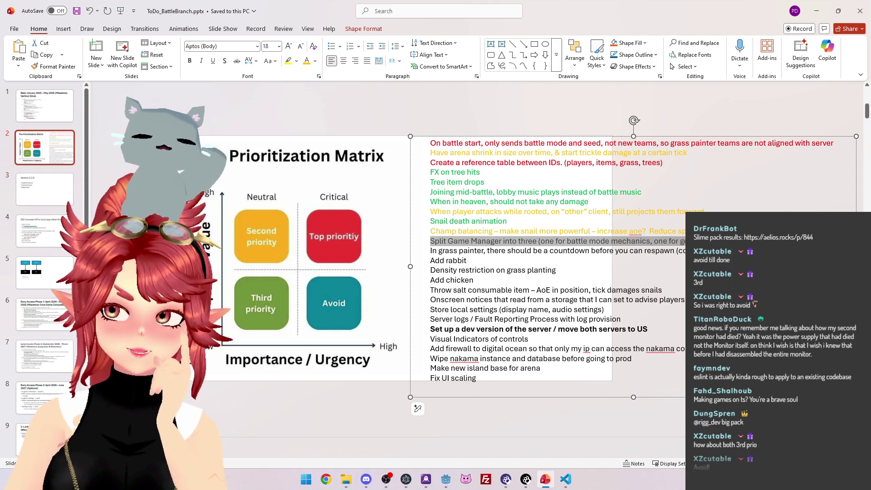
left_click(46, 110)
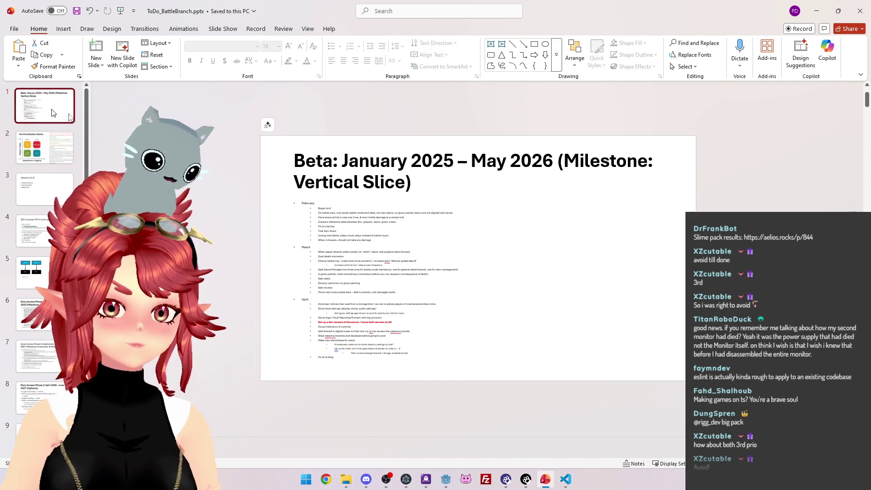
Colour the In grass painter line green on the matrix slide
scroll(348, 285, "up", 3)
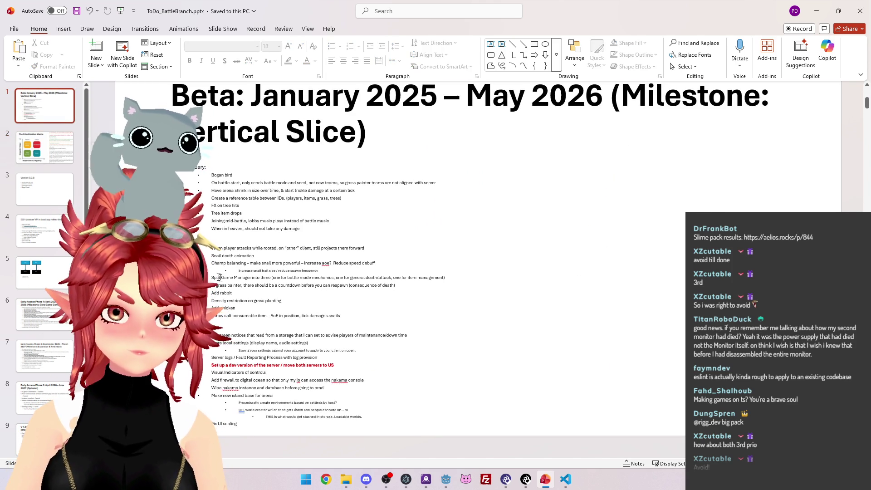
left_click(218, 277)
left_click(49, 159)
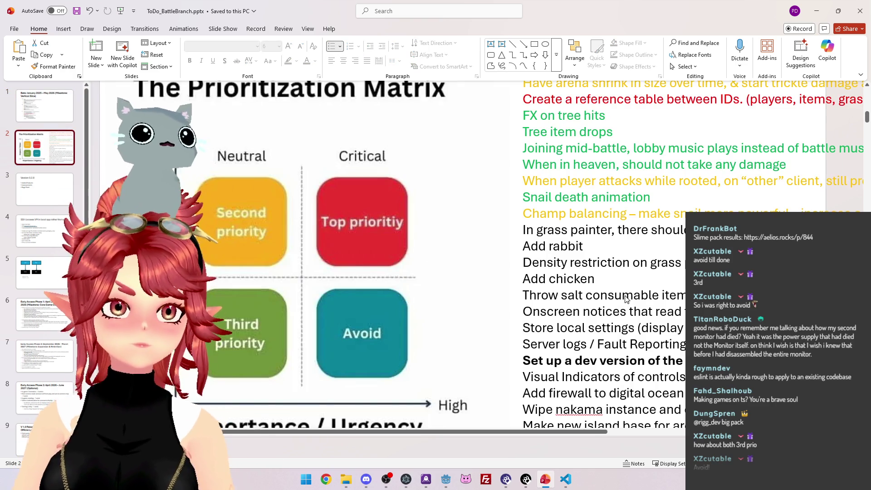
scroll(626, 299, "down", 3)
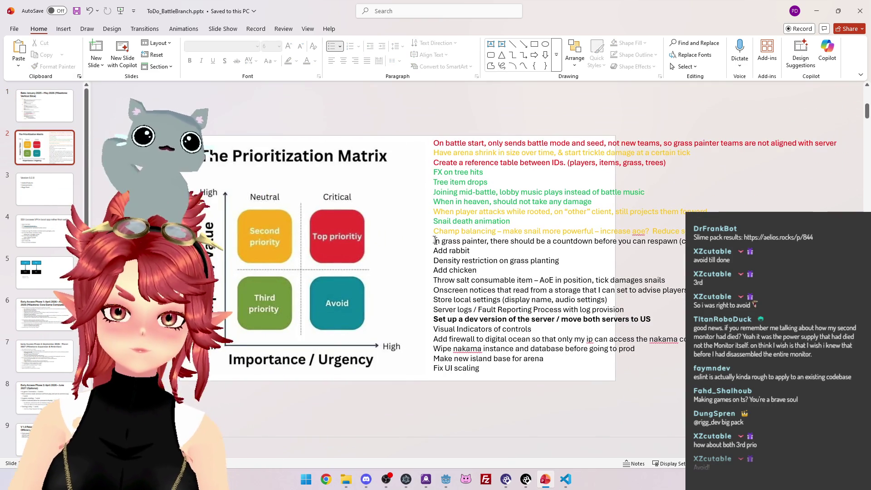
left_click_drag(432, 241, 509, 241)
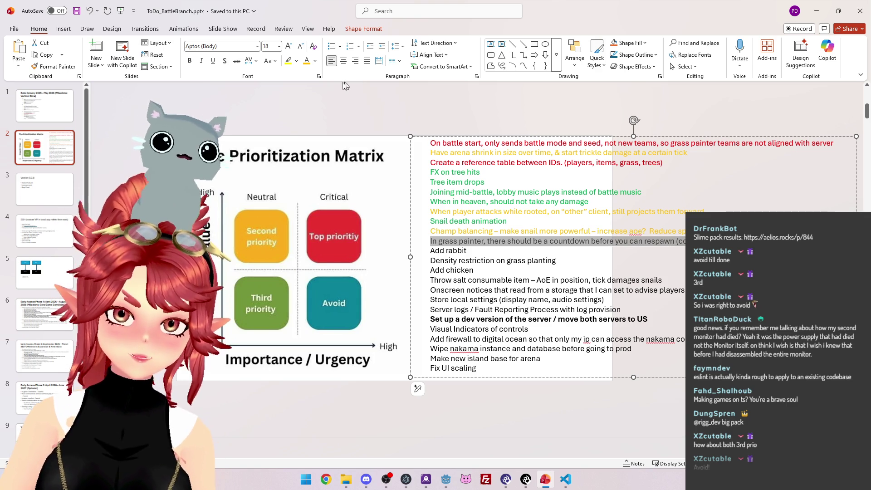
left_click(315, 61)
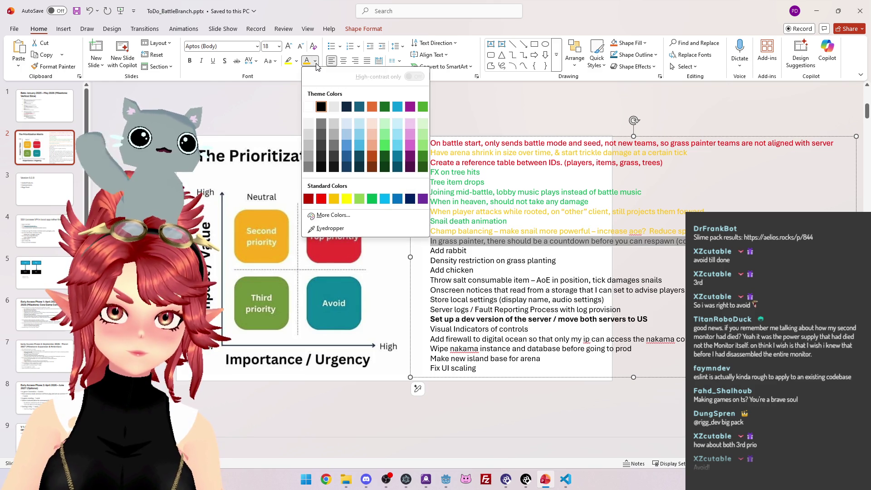
left_click(373, 199)
Make the Add rabbit line gold and the Density restriction line green
key("Down")
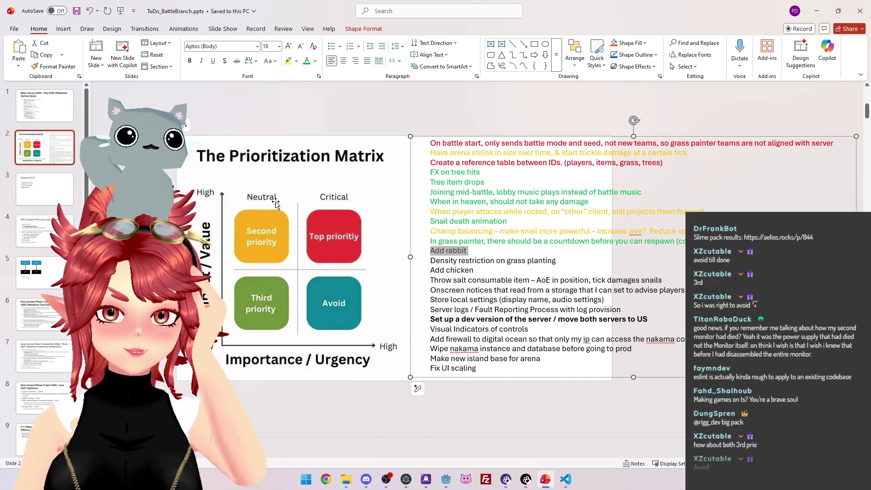
left_click(317, 61)
left_click(335, 200)
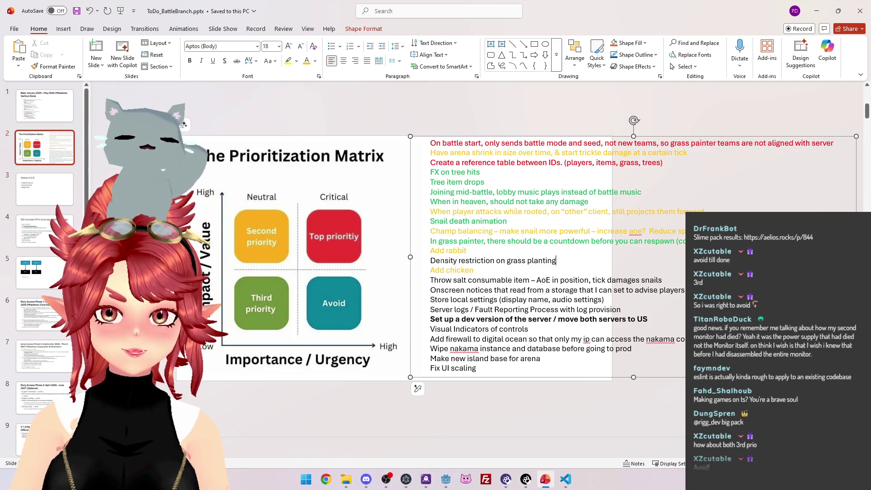
left_click_drag(556, 260, 431, 262)
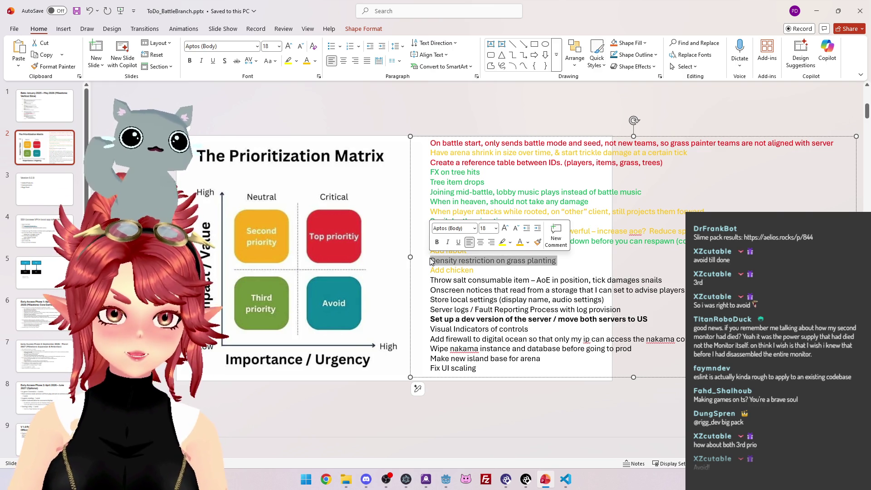
left_click(315, 62)
left_click(361, 200)
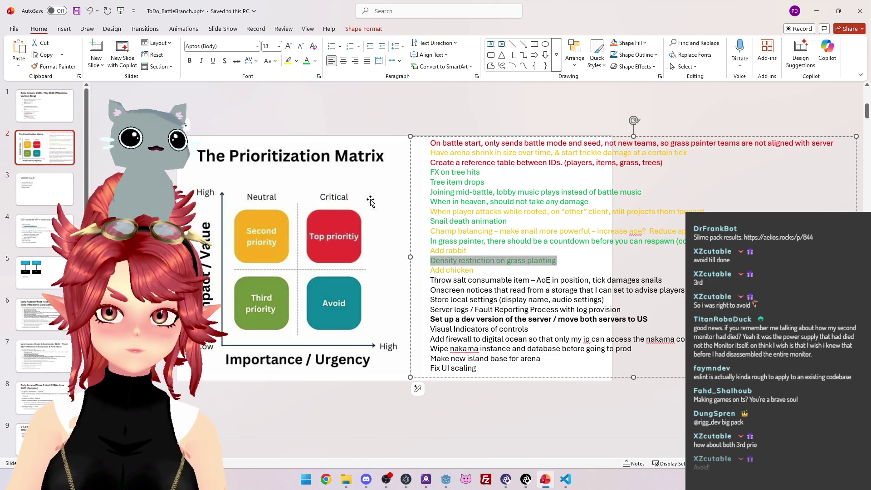
Delete the Throw salt consumable item line from the matrix slide's list
left_click(512, 280)
key("Escape")
key("Escape")
left_click_drag(676, 280, 442, 285)
key("Delete")
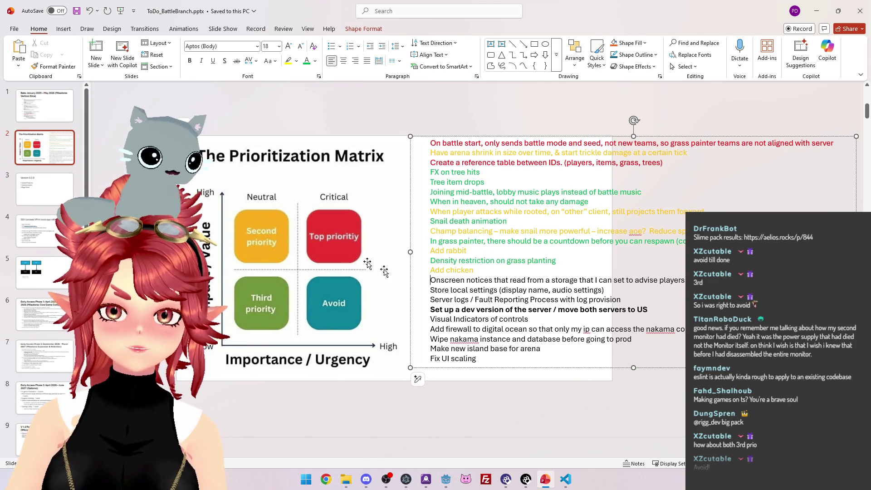
left_click(48, 119)
scroll(383, 295, "up", 4)
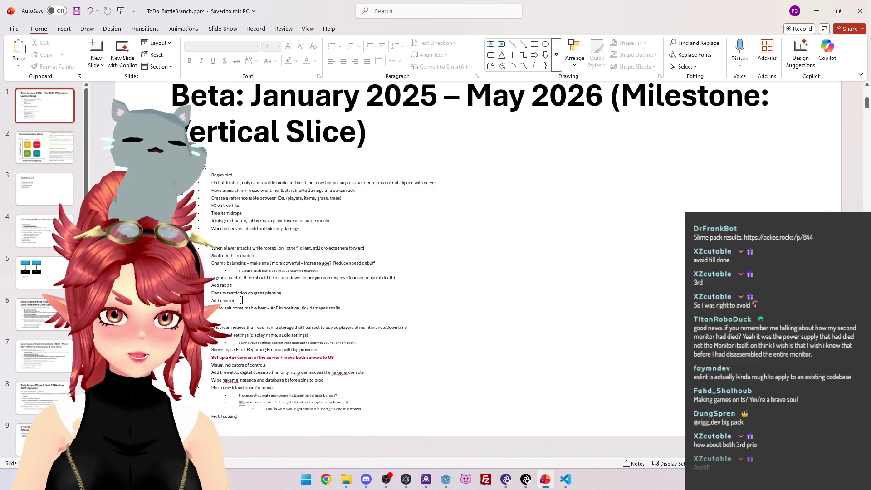
Delete the Throw salt item from the Beta slide's list
left_click_drag(358, 315, 215, 315)
key("Delete")
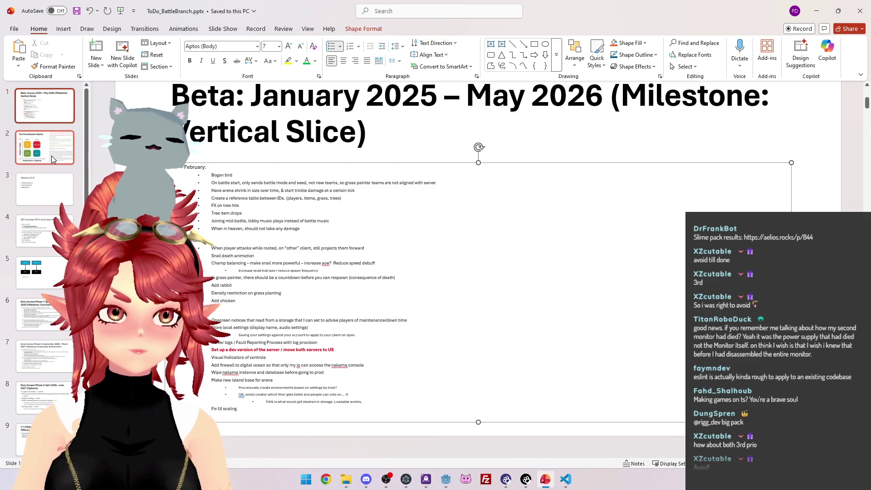
left_click(51, 156)
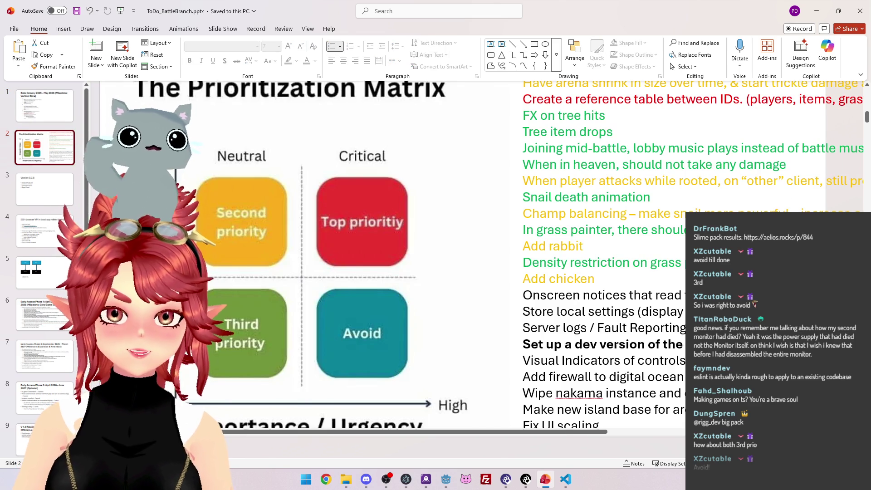
Make Onscreen notices and Server logs green and Store local settings gold
scroll(397, 254, "down", 5)
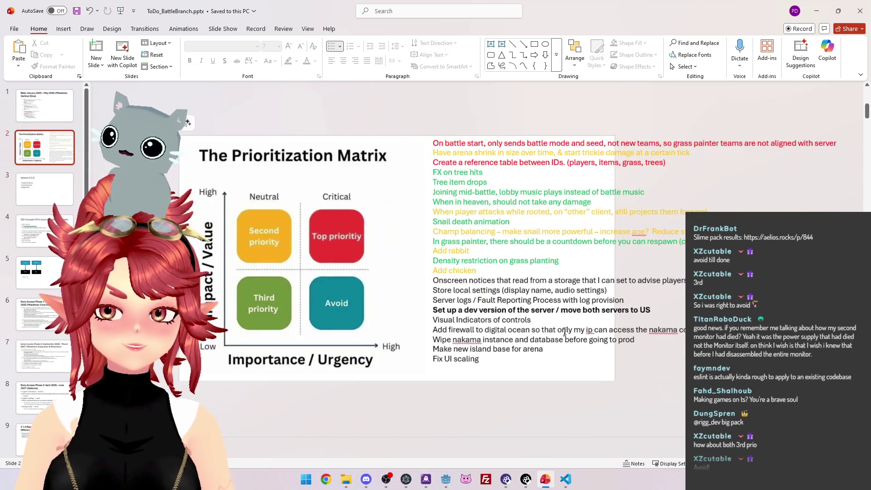
left_click(479, 280)
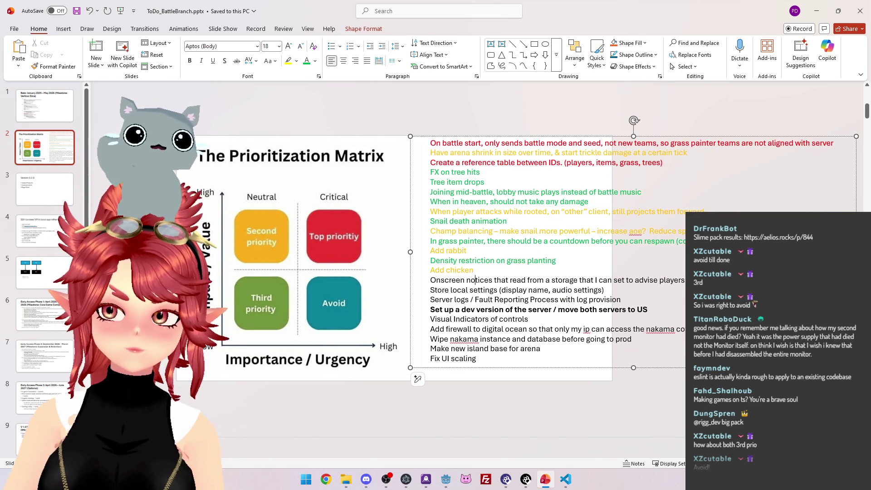
left_click_drag(643, 284, 427, 280)
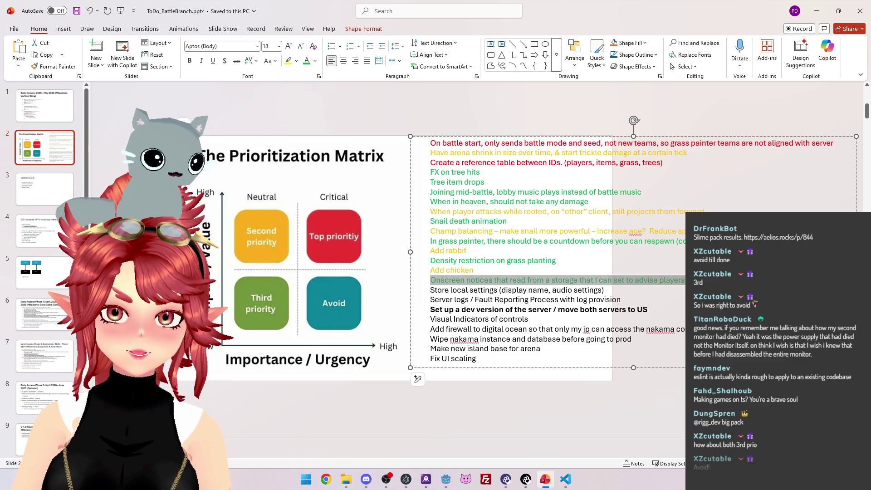
left_click(605, 290)
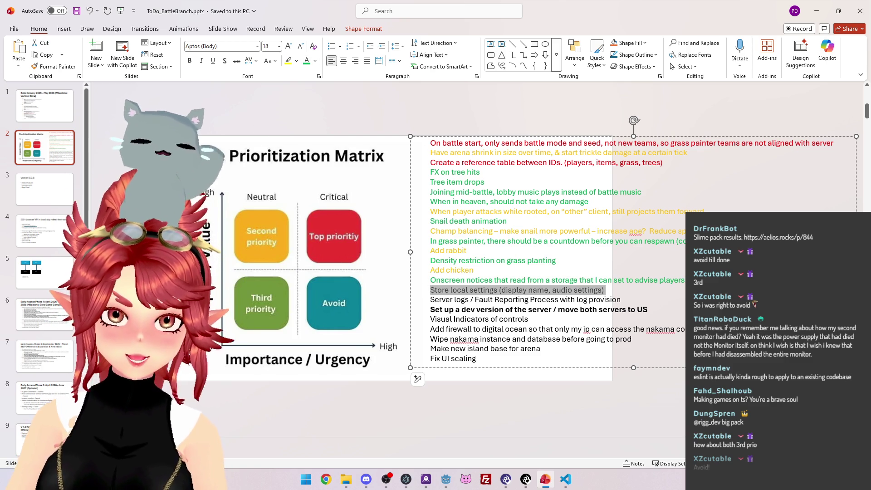
left_click(315, 61)
left_click(335, 199)
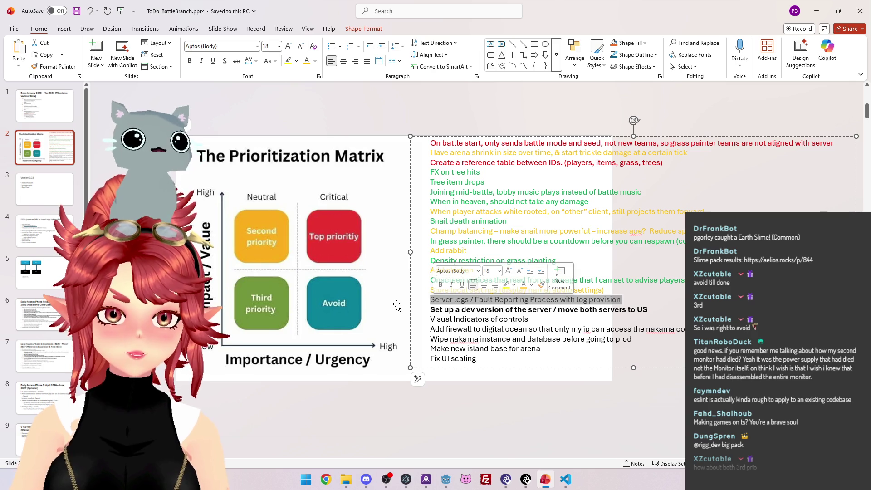
left_click(316, 61)
left_click(366, 199)
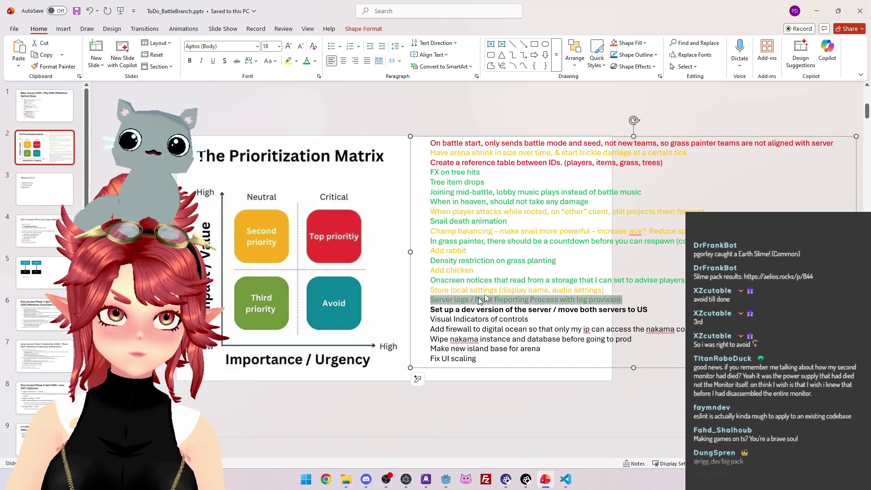
key("alt+Tab")
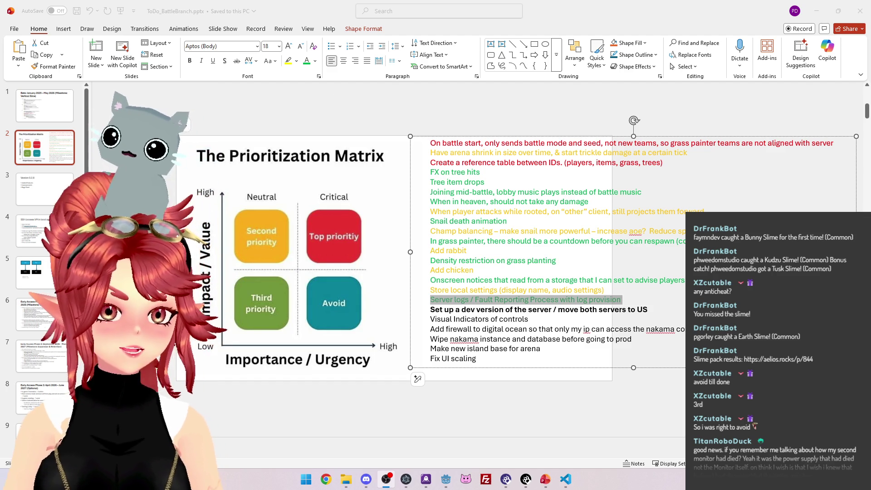
Flip back and forth among the Early Access Phase 1, 2 and 3 slides to compare them
left_click(45, 327)
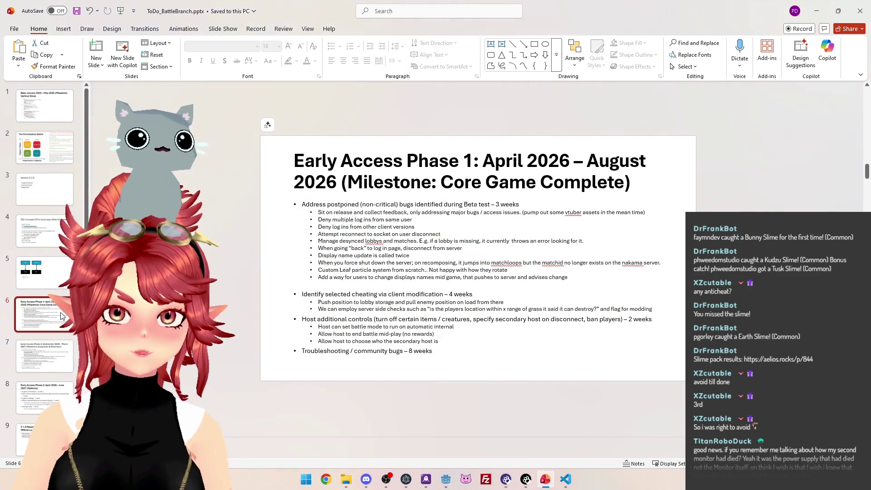
left_click(40, 353)
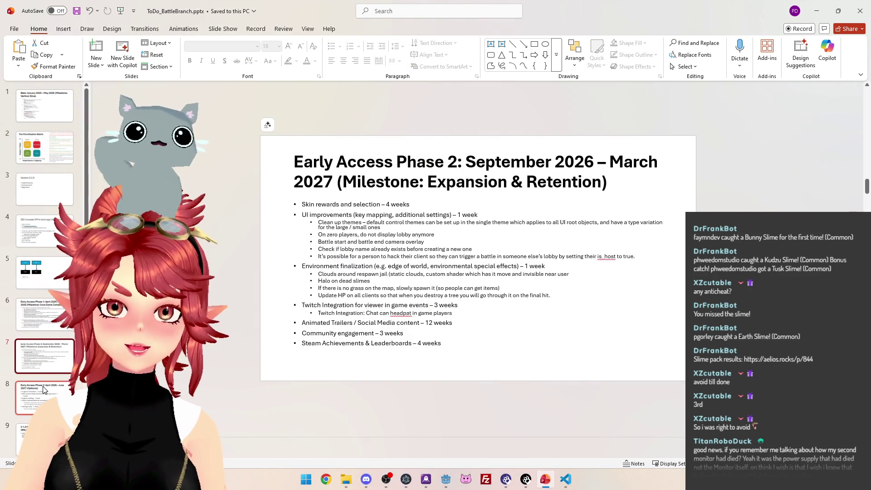
left_click(41, 397)
left_click(37, 308)
left_click(51, 360)
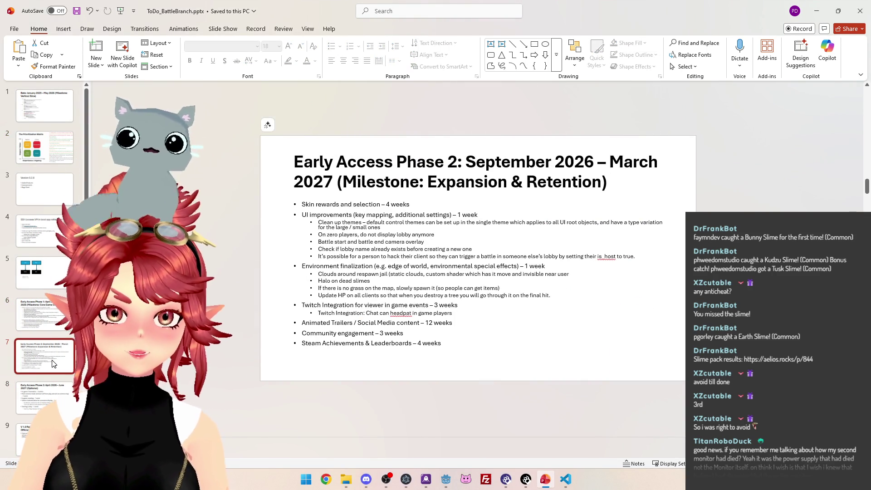
left_click(50, 322)
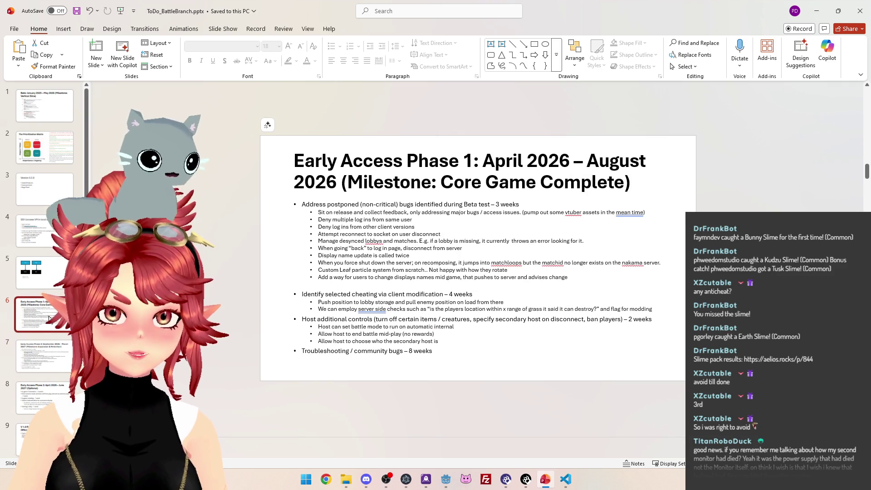
left_click(52, 358)
left_click(57, 396)
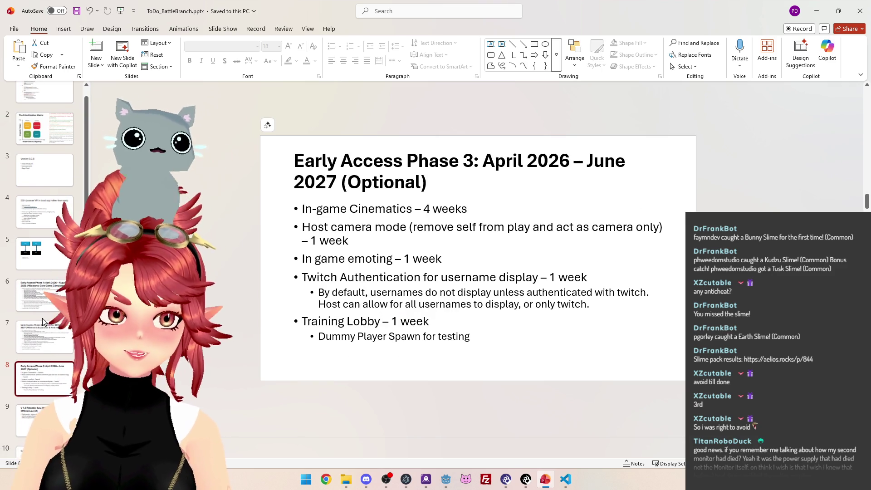
left_click(42, 327)
left_click(44, 306)
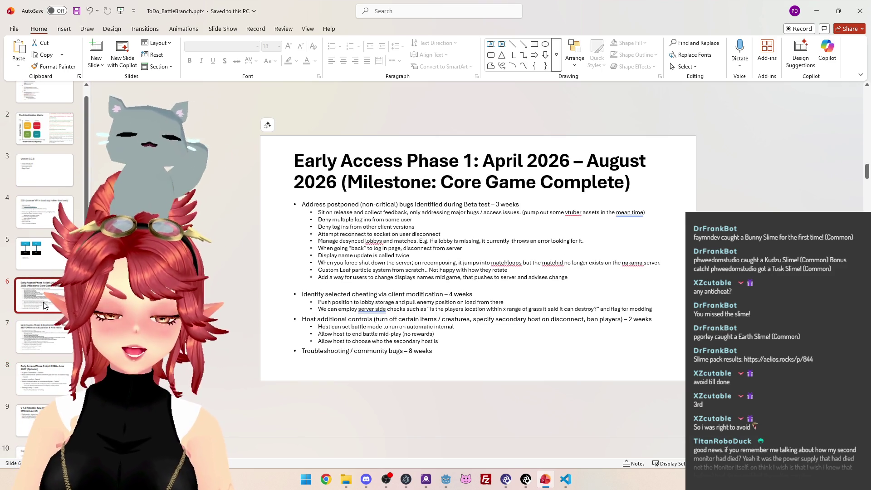
left_click(40, 353)
Review the Phase 3, Phase 1 and Phase 2 slides once more, ending on Phase 1
left_click(41, 383)
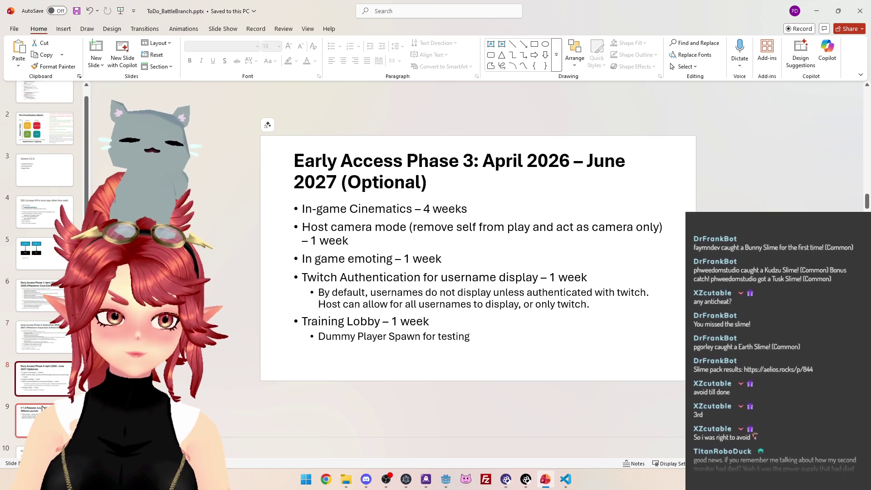
left_click(39, 298)
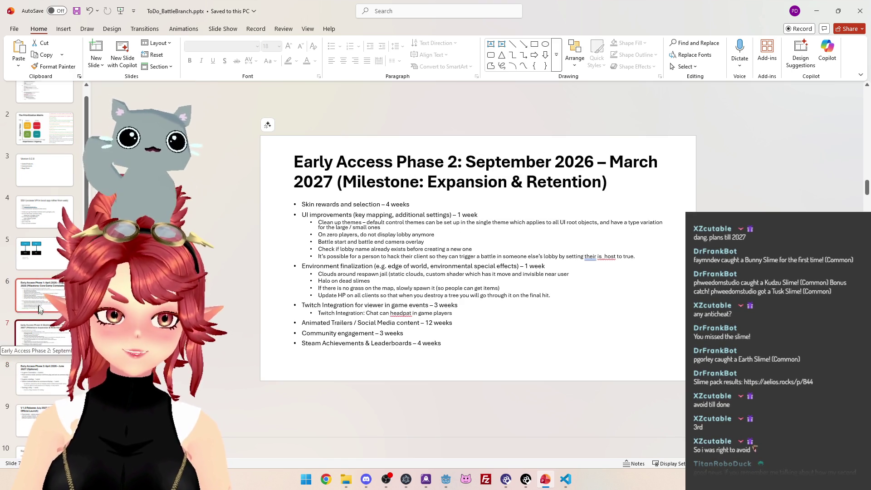
left_click(39, 378)
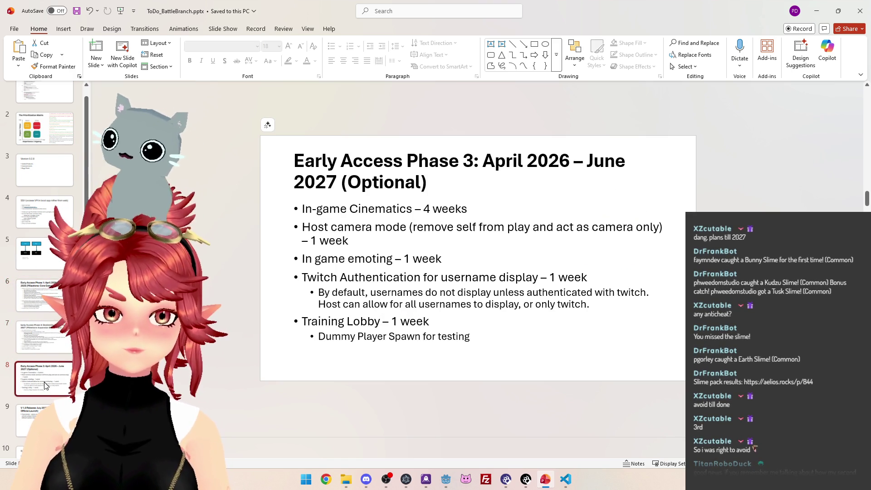
left_click(36, 299)
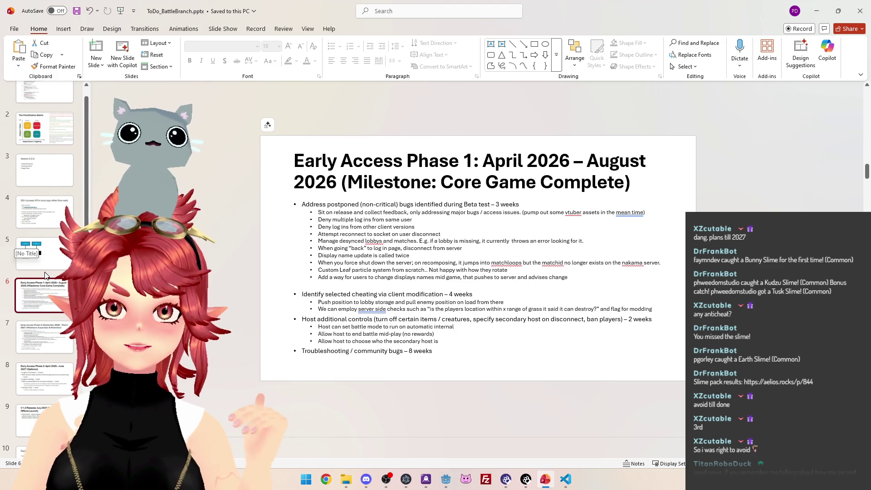
left_click(45, 337)
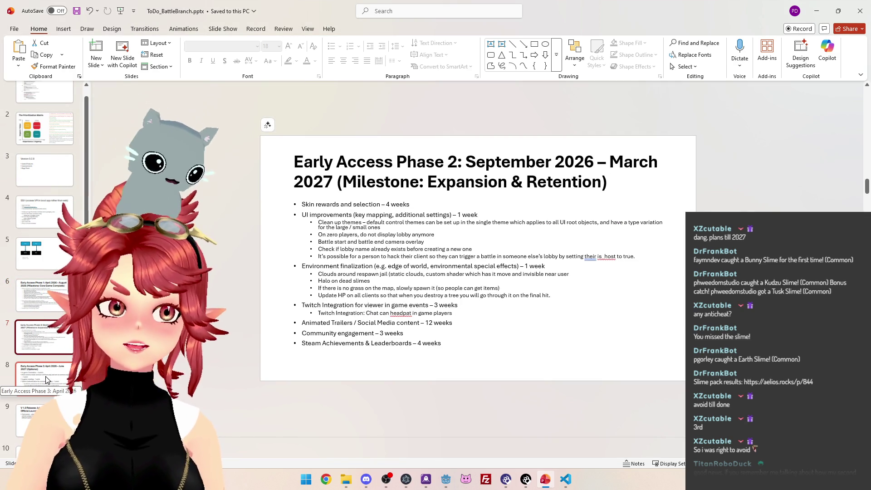
left_click(45, 377)
left_click(44, 337)
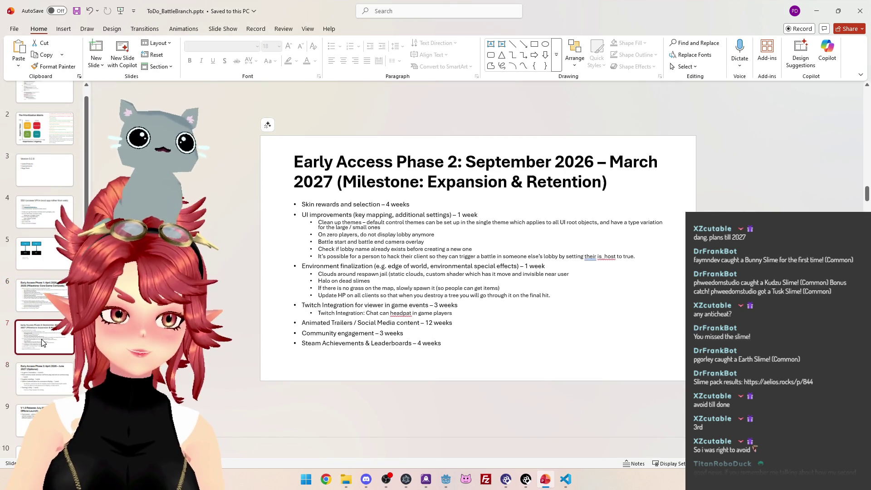
left_click(42, 297)
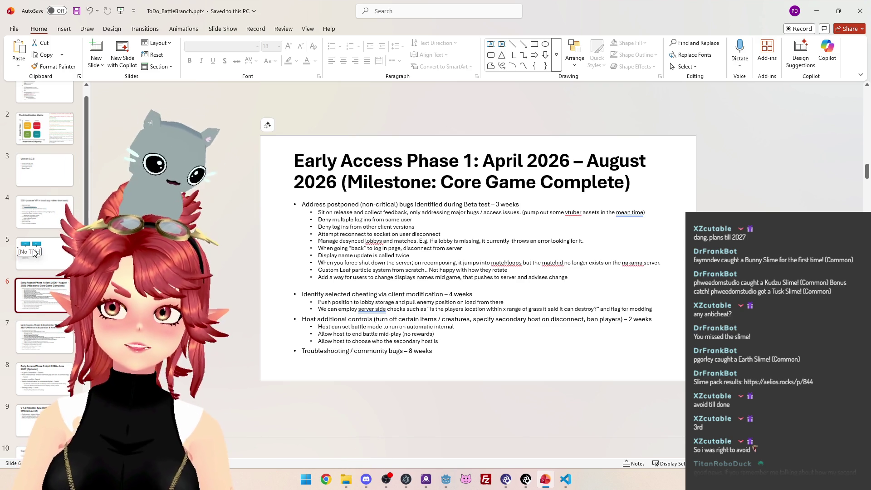
Scroll up to the Beta roadmap slide, then move on to the Prioritization Matrix slide
scroll(25, 255, "up", 1)
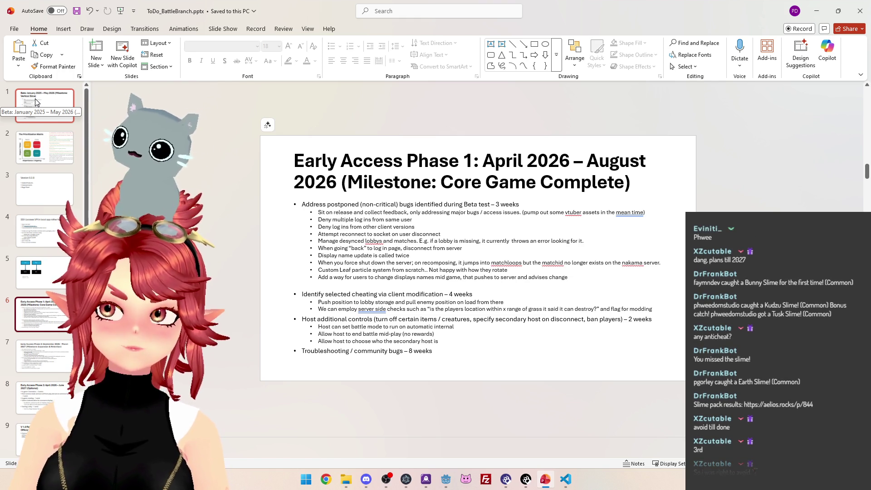
left_click(35, 102)
left_click(42, 162)
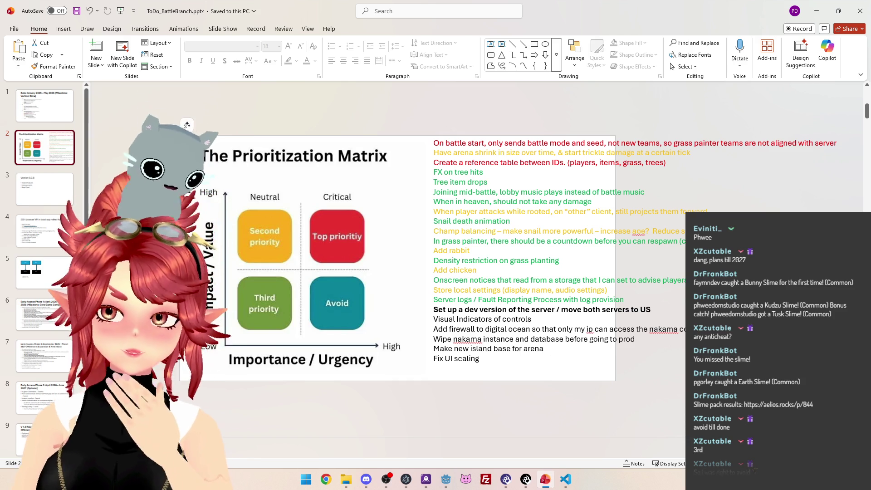
left_click_drag(651, 310, 479, 310)
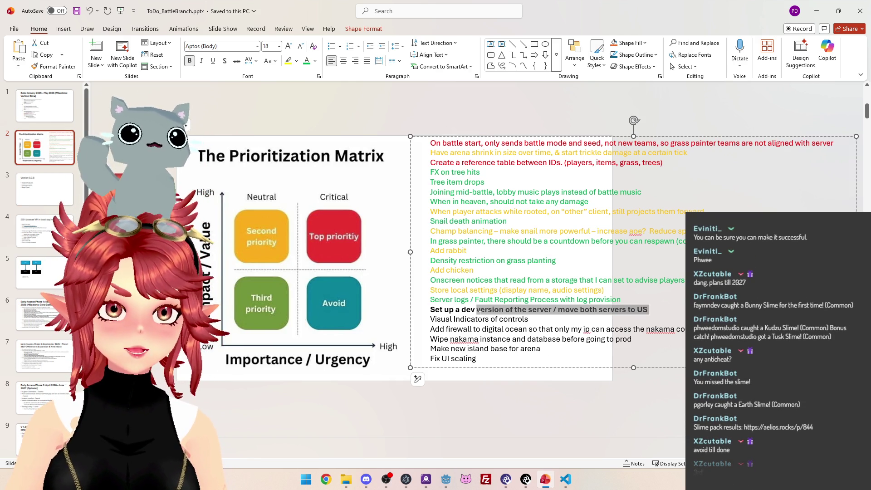
key("ctrl+shift+Left")
key("ctrl+shift+Left")
key("ctrl+shift+Left")
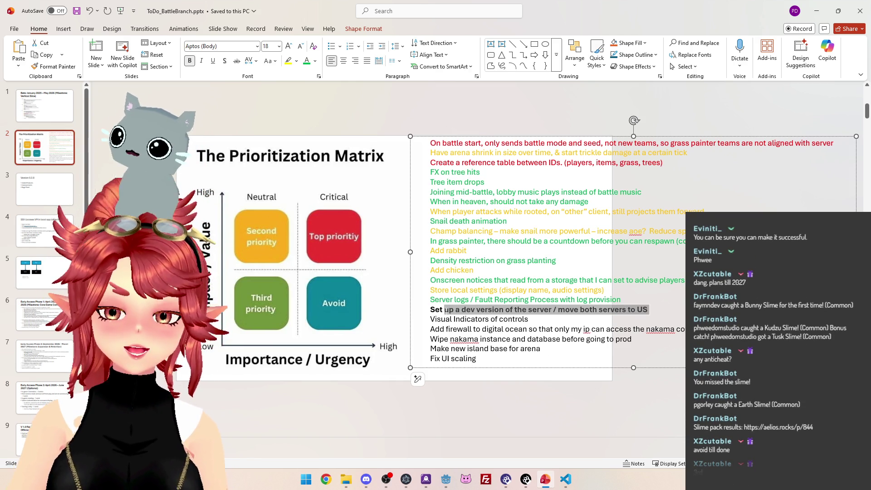
left_click(665, 310)
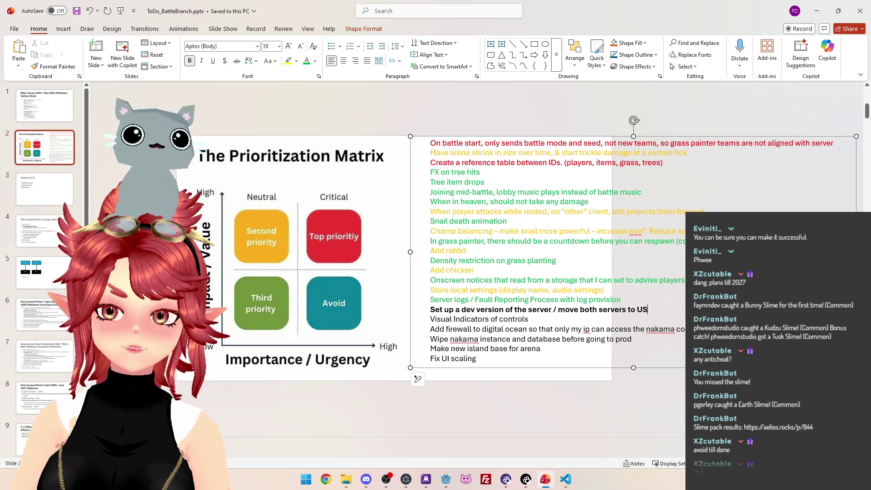
key("End")
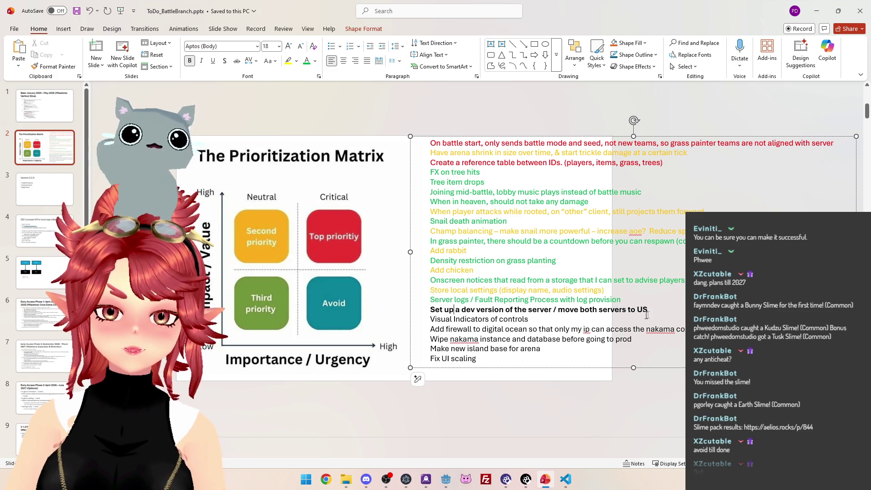
triple_click(464, 312)
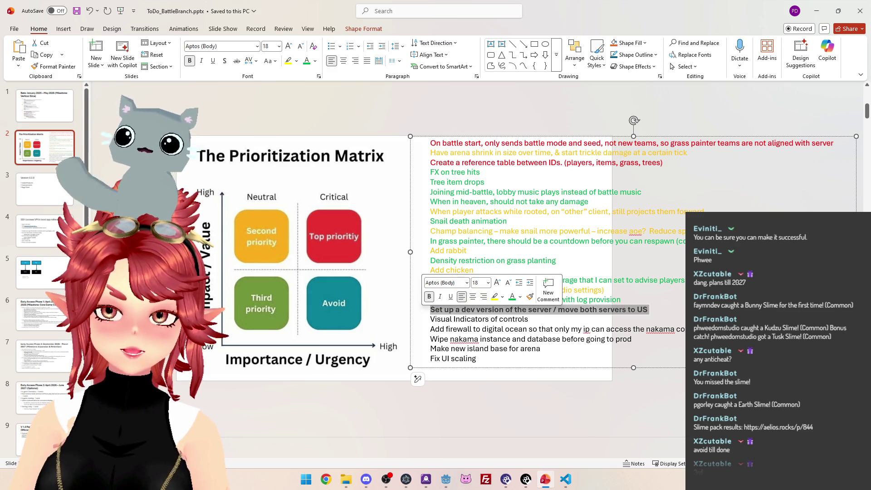
left_click(631, 316)
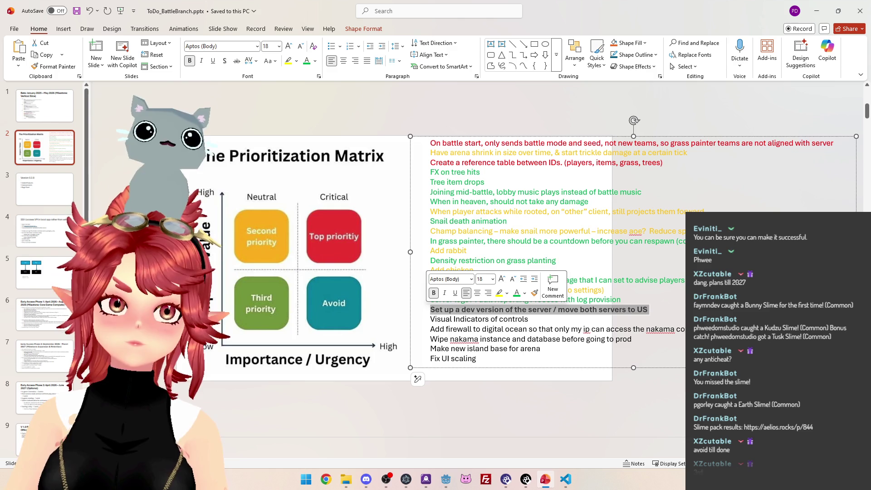
left_click_drag(667, 310, 431, 310)
left_click(500, 319)
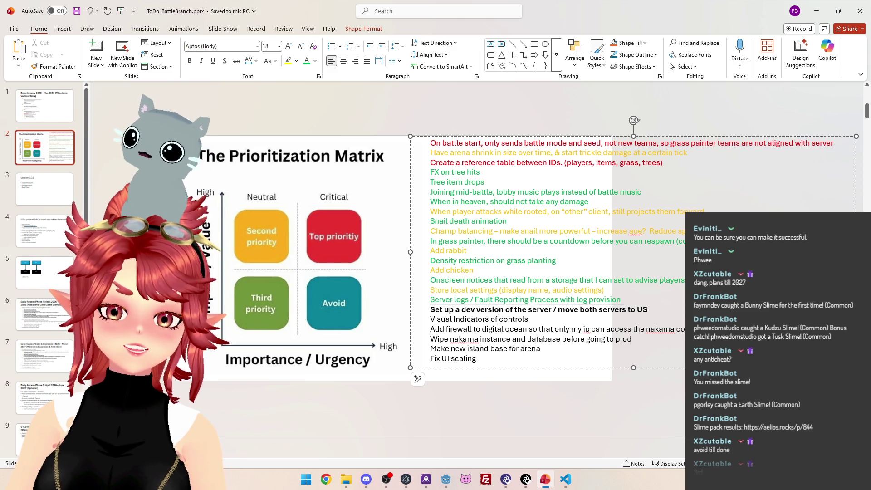
triple_click(533, 320)
left_click(530, 320)
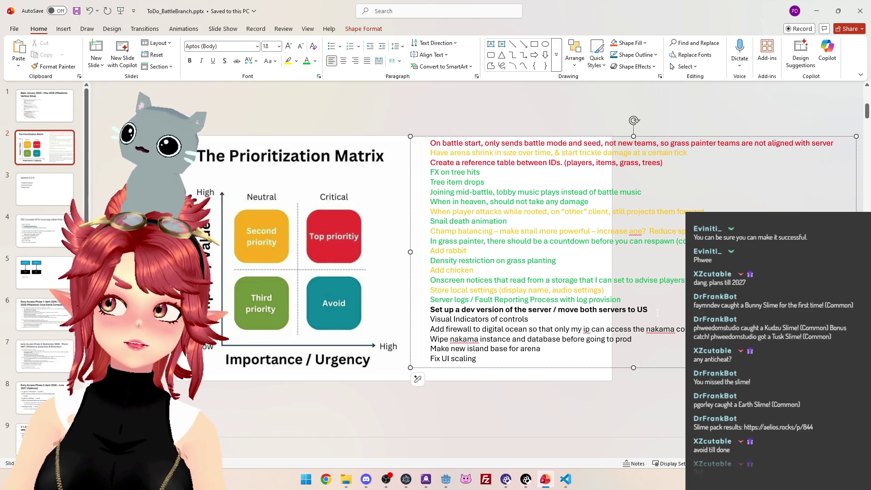
left_click(658, 312)
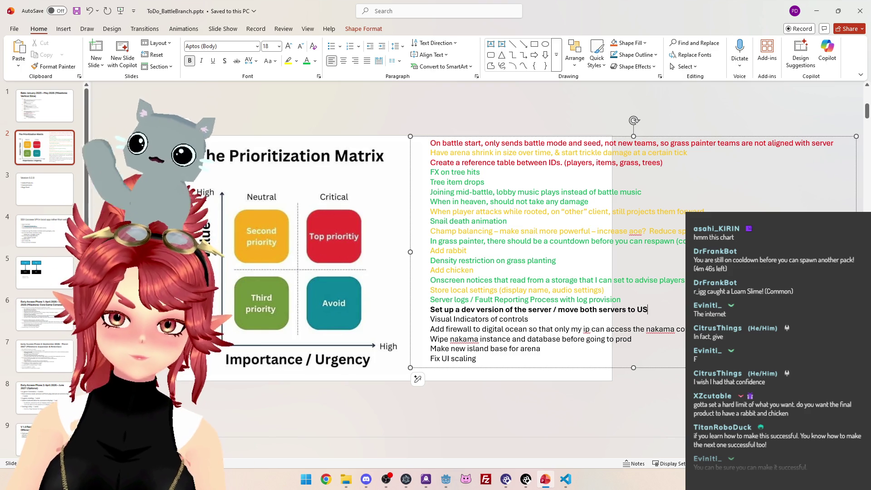
Make the dev-server line bold and orange, and colour the Visual Indicators line orange
left_click_drag(649, 310, 438, 313)
key("ctrl+b")
left_click_drag(650, 309, 431, 311)
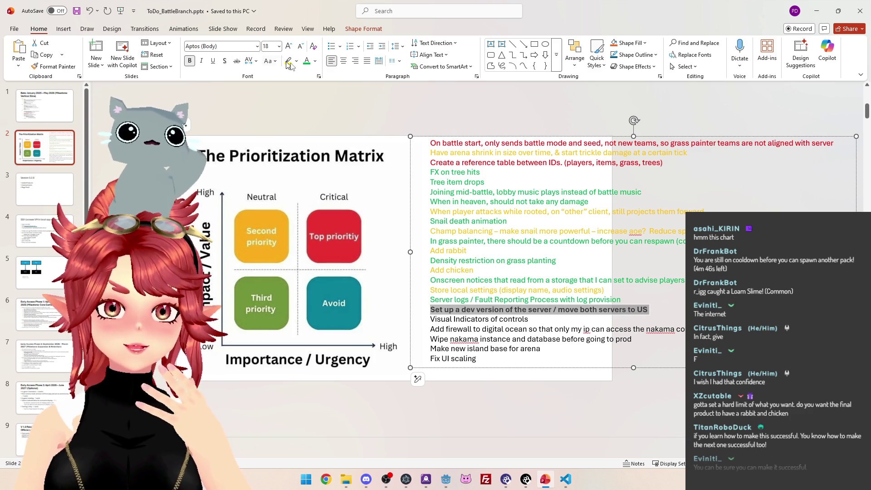
left_click(315, 61)
left_click(330, 195)
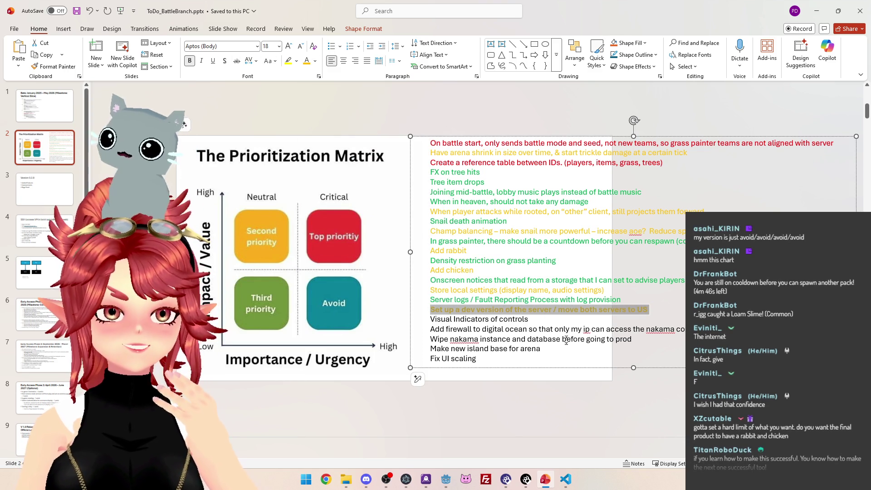
left_click(539, 322)
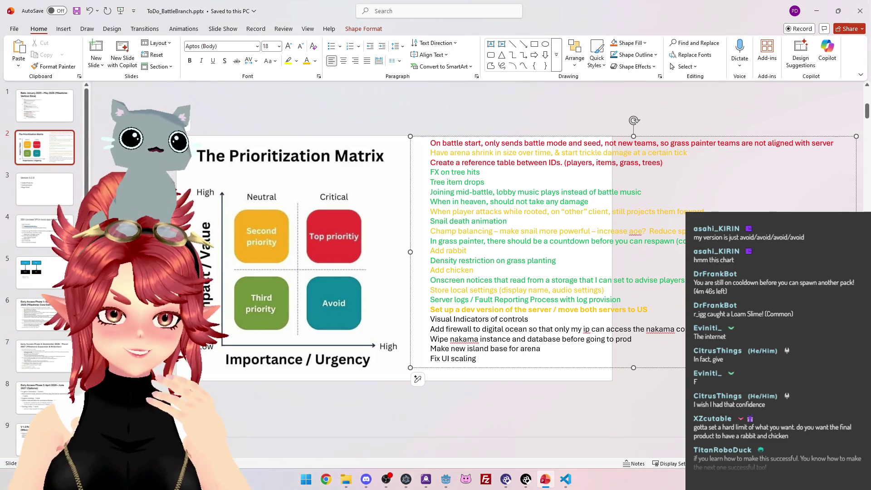
key("ctrl+shift+Left")
key("ctrl+shift+Left")
key("ctrl+shift+Left")
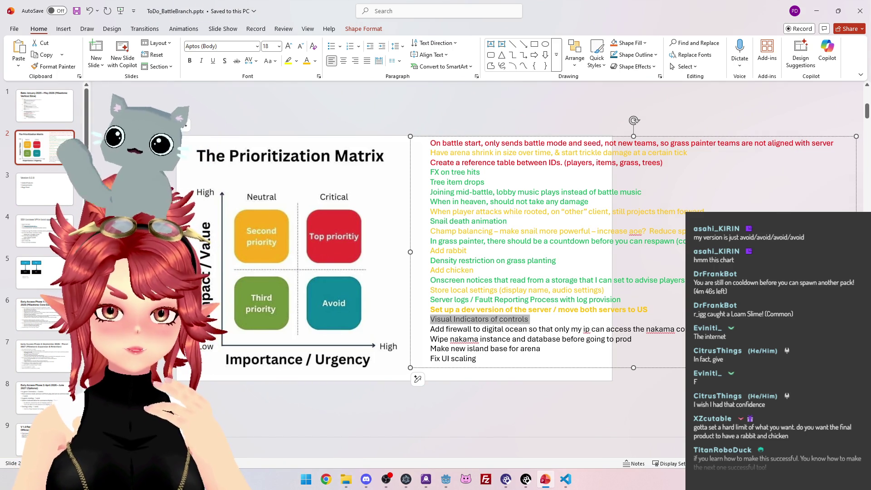
mouse_move(479, 319)
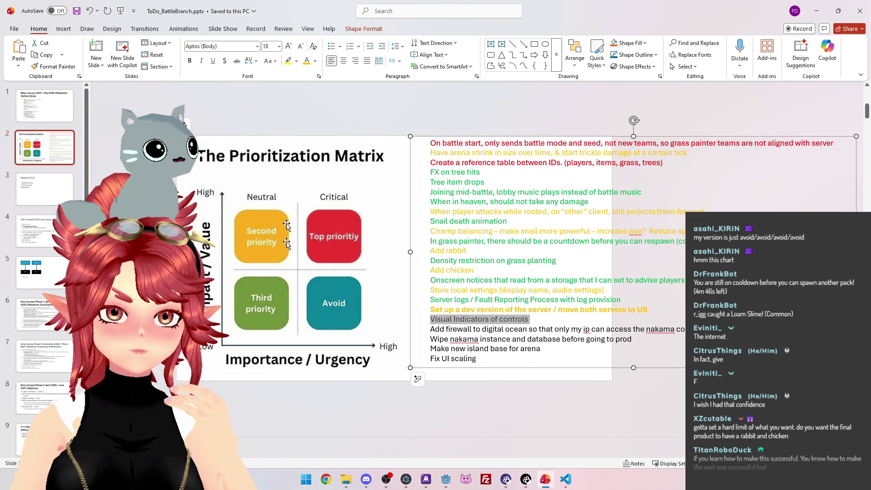
left_click(307, 65)
Colour the Add firewall, Wipe nakama, island base and Fix UI scaling lines green
left_click(515, 329)
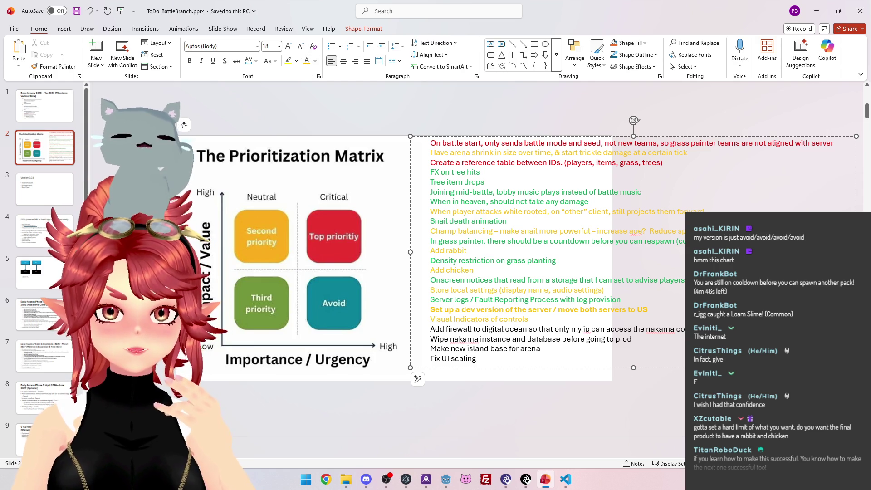
left_click_drag(431, 329, 686, 331)
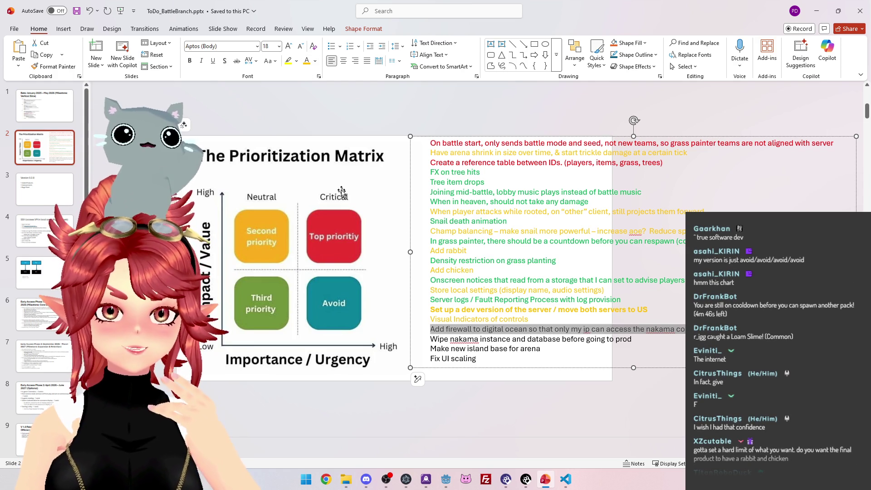
left_click(315, 60)
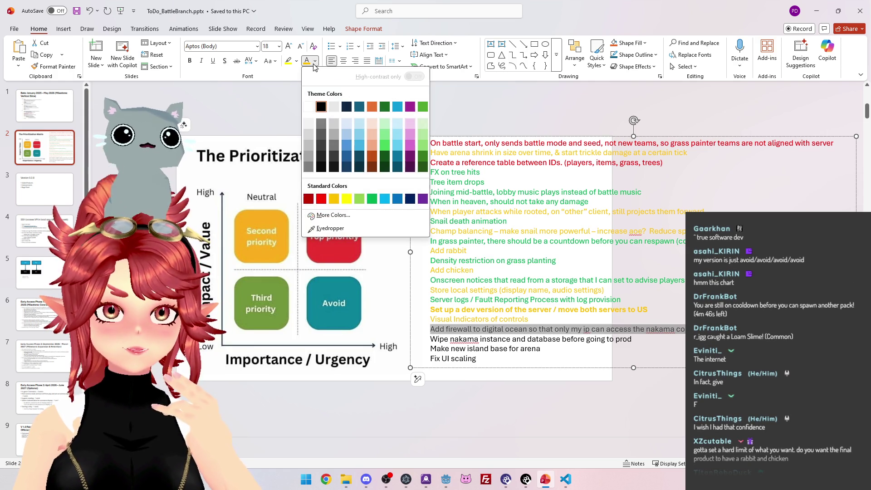
left_click(359, 199)
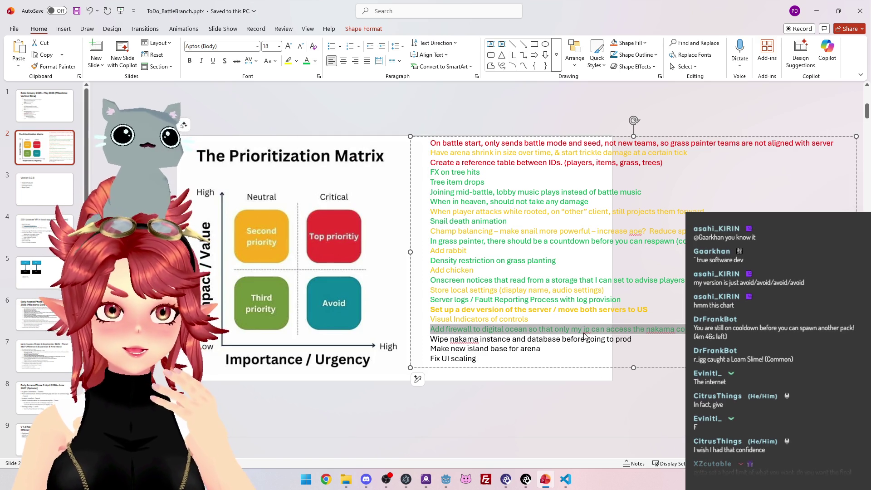
left_click(505, 342)
left_click_drag(643, 340, 429, 340)
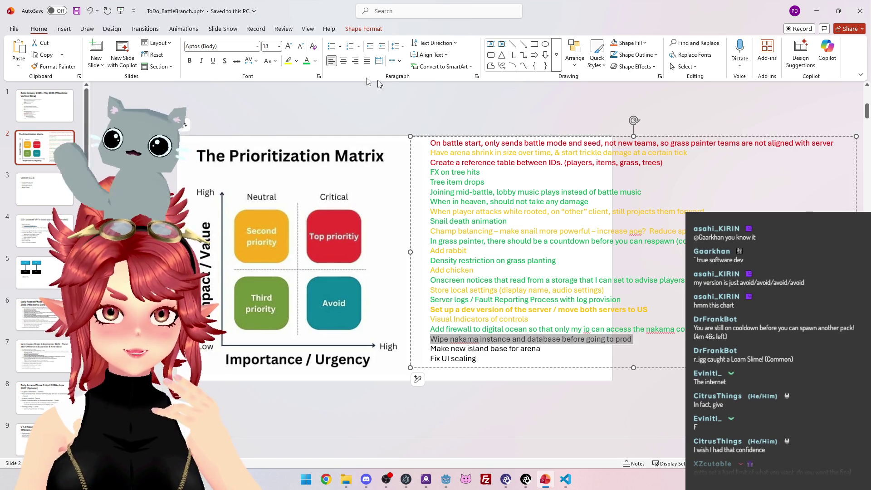
left_click(307, 61)
left_click(540, 348)
left_click_drag(541, 348, 429, 348)
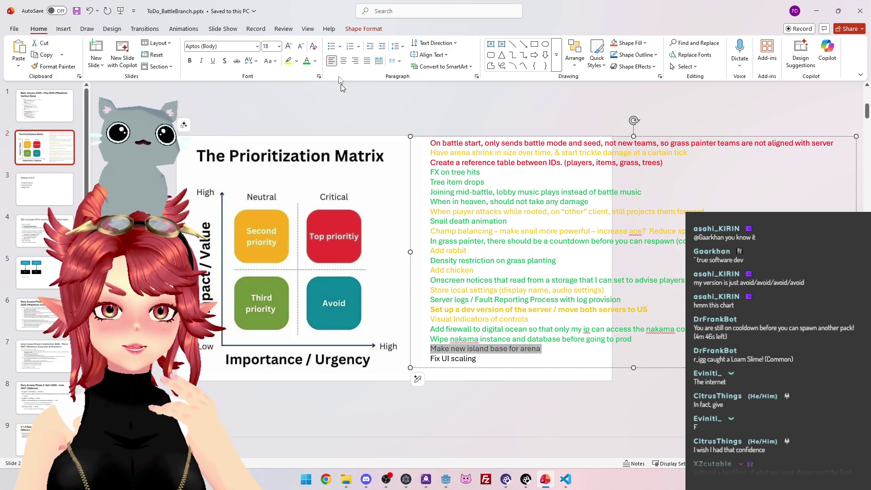
left_click(307, 60)
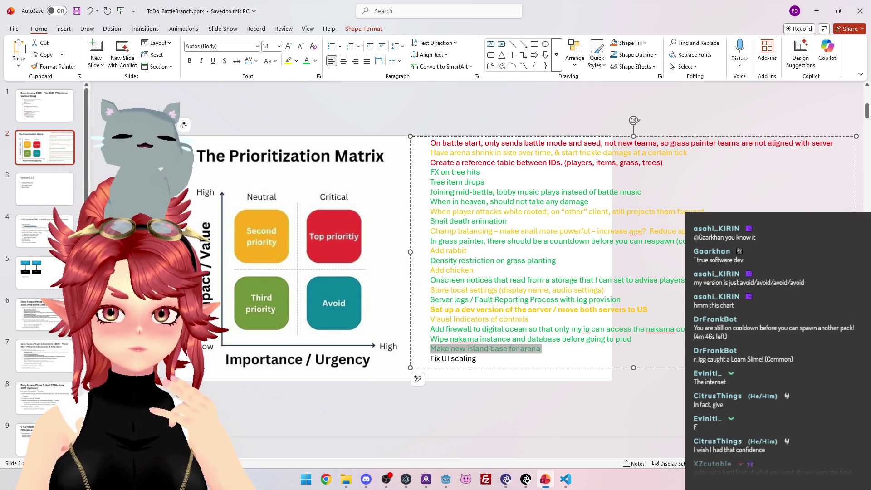
left_click_drag(477, 358, 429, 359)
left_click(307, 60)
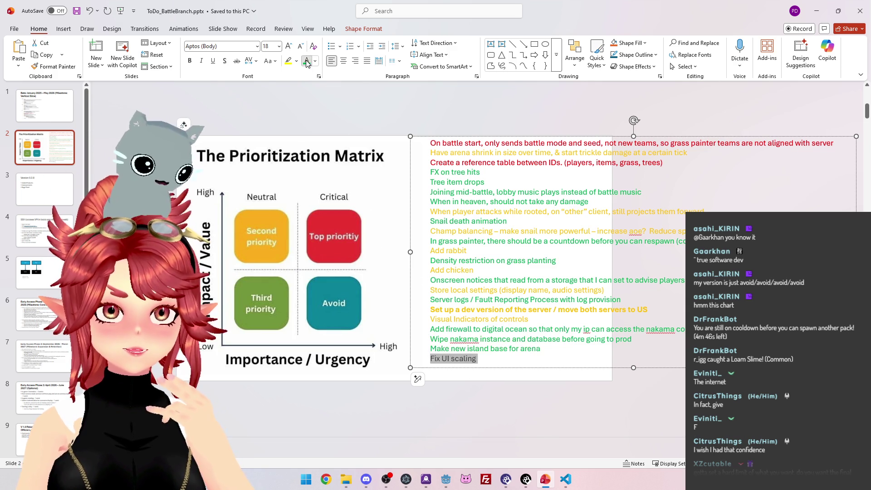
left_click(501, 121)
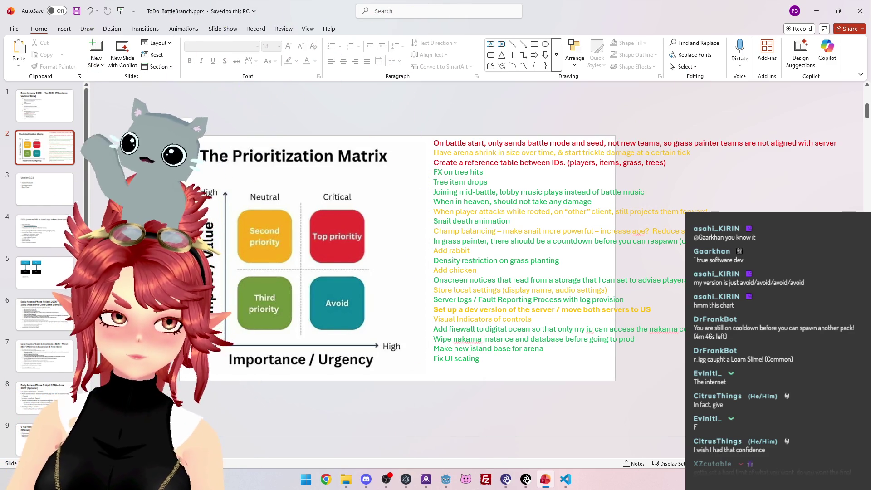
Regroup the to-do lines so the two red items lead, then the gold ones, then green
mouse_move(435, 145)
left_mouse_down()
mouse_move(667, 164)
mouse_move(446, 164)
left_mouse_up()
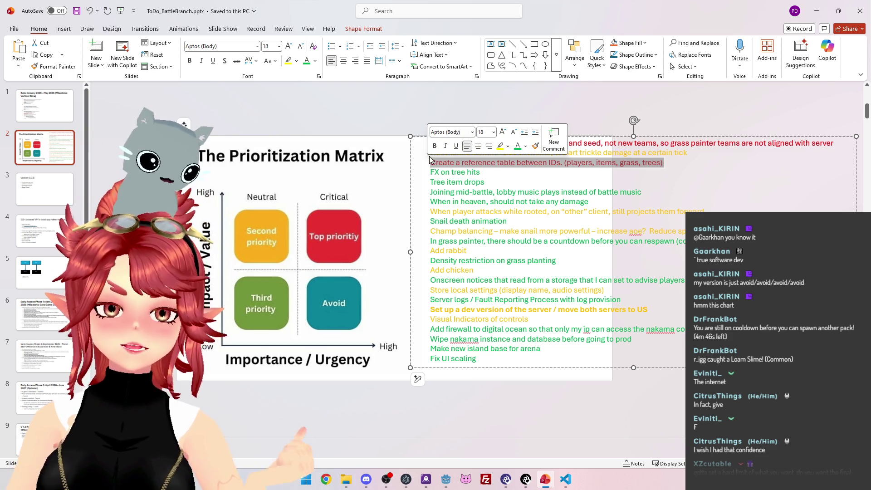
left_click(485, 182)
mouse_move(429, 172)
left_mouse_down()
mouse_move(454, 181)
mouse_move(463, 340)
mouse_move(477, 358)
left_mouse_up()
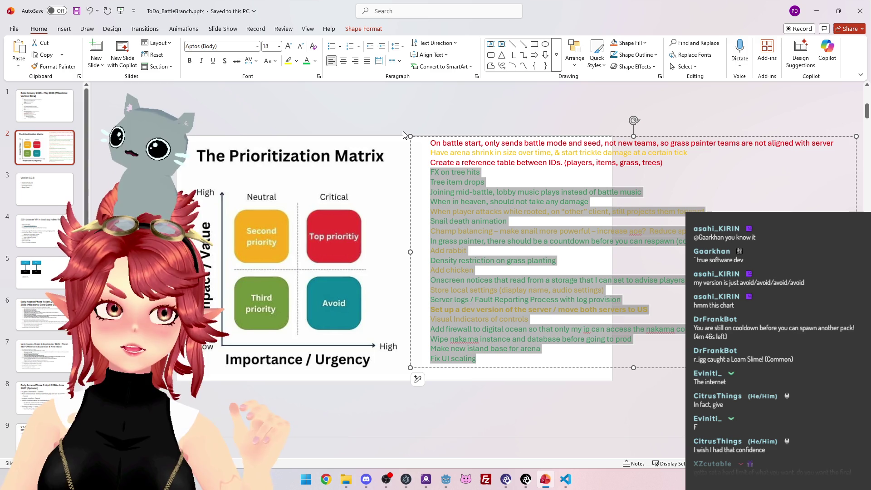
left_click(479, 162)
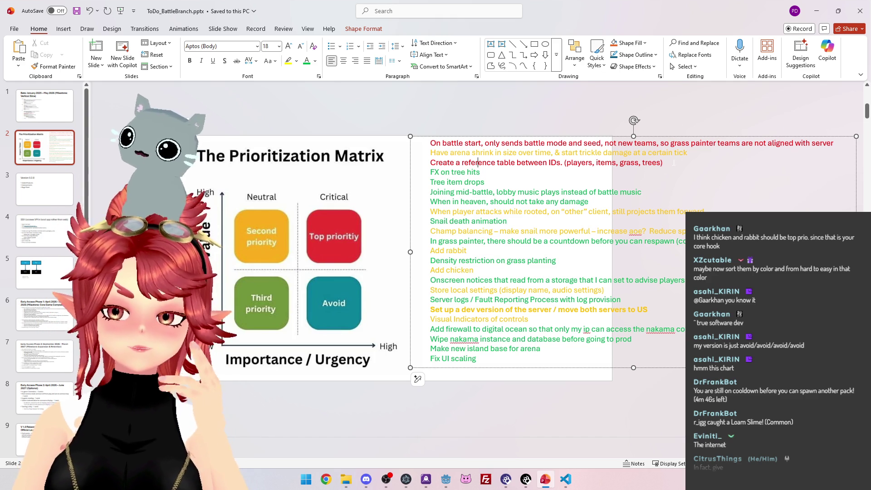
triple_click(648, 163)
key("ctrl+y")
key("ctrl+y")
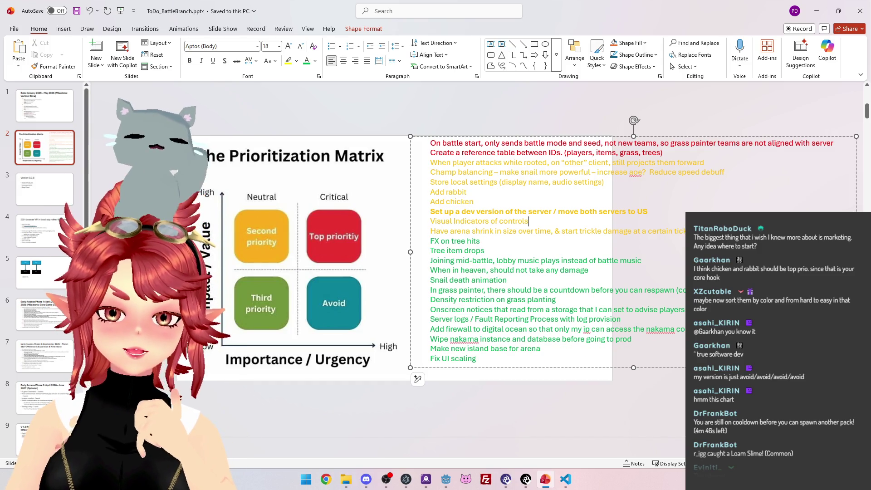
left_click_drag(624, 320, 430, 320)
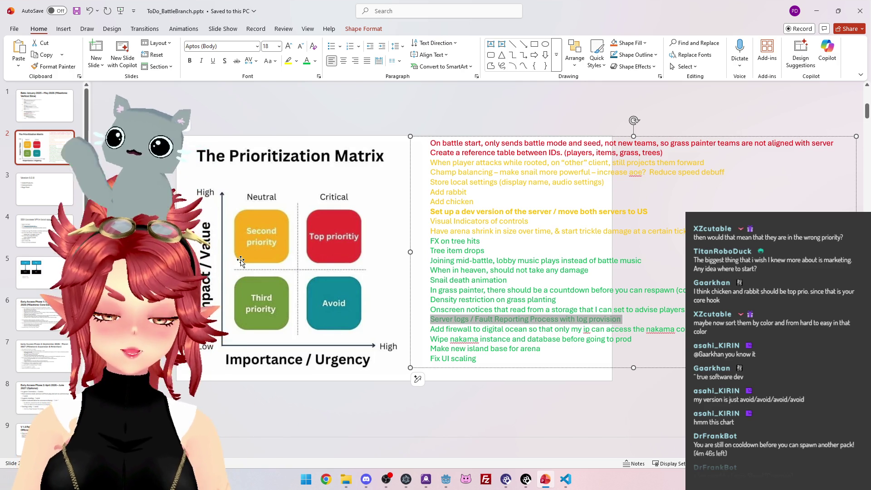
left_click_drag(621, 320, 436, 324)
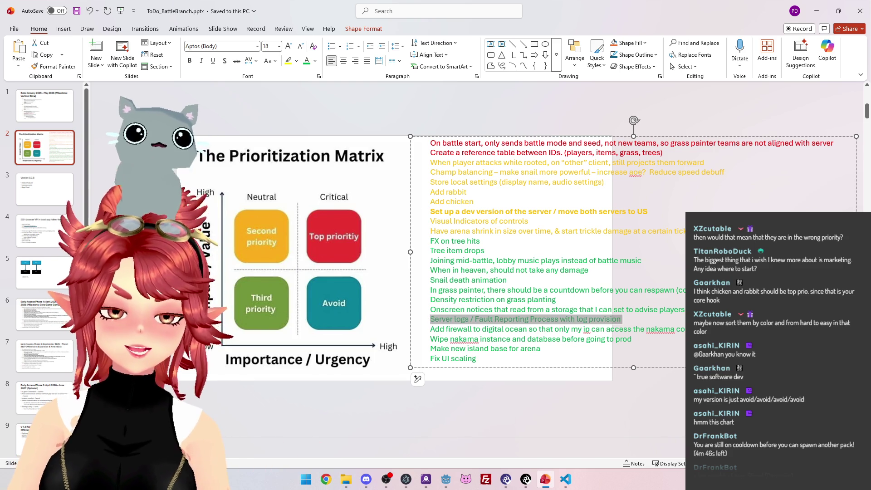
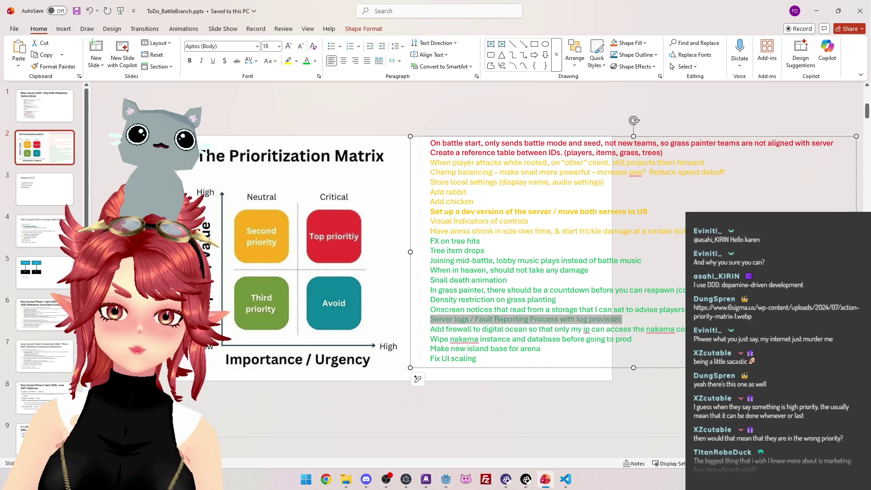
Place the cursor on the Add rabbit, Tree item drops and FX on tree hits lines of the slide 2 to-do list
left_click(467, 192)
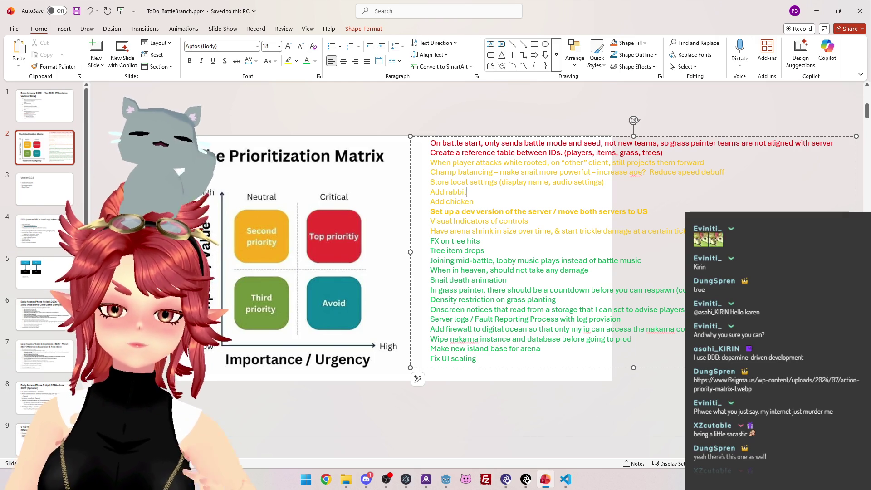
left_click(484, 251)
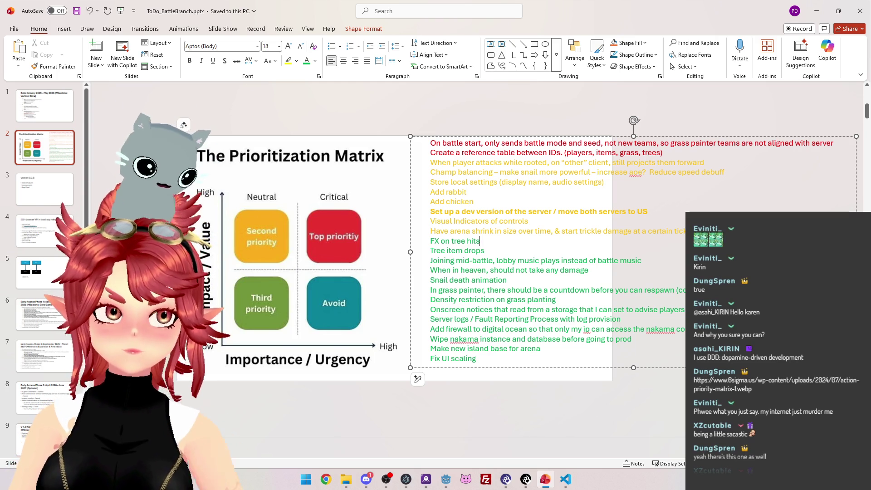
key("Up")
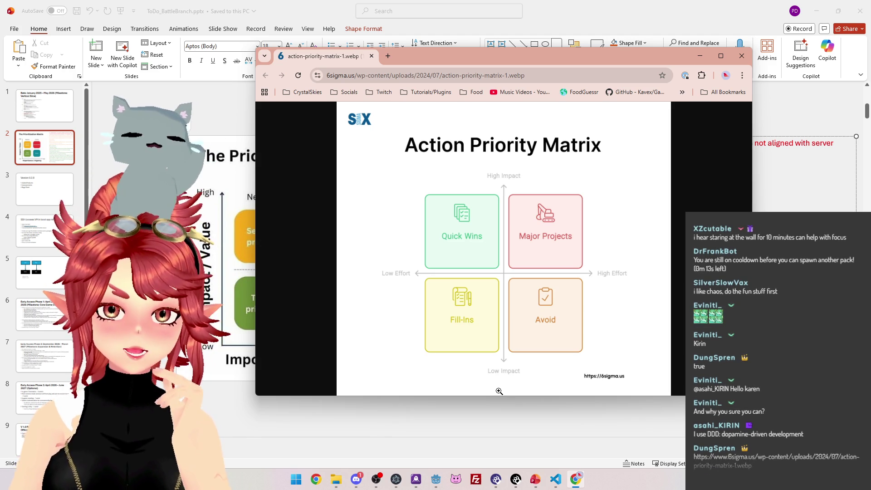
Reposition the Action Priority Matrix browser window, leaving it at the upper right over the slide
left_click_drag(518, 59, 624, 63)
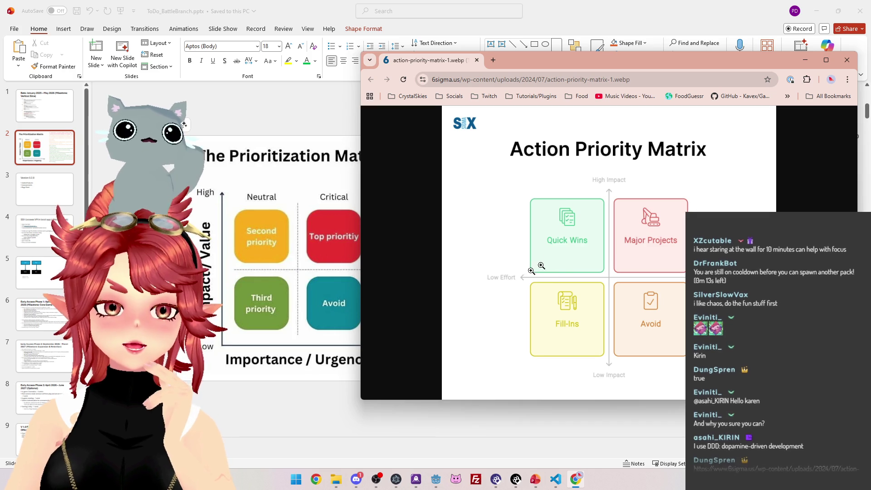
mouse_move(631, 63)
left_mouse_down()
mouse_move(292, 91)
mouse_move(186, 331)
mouse_move(508, 259)
mouse_move(591, 253)
left_mouse_up()
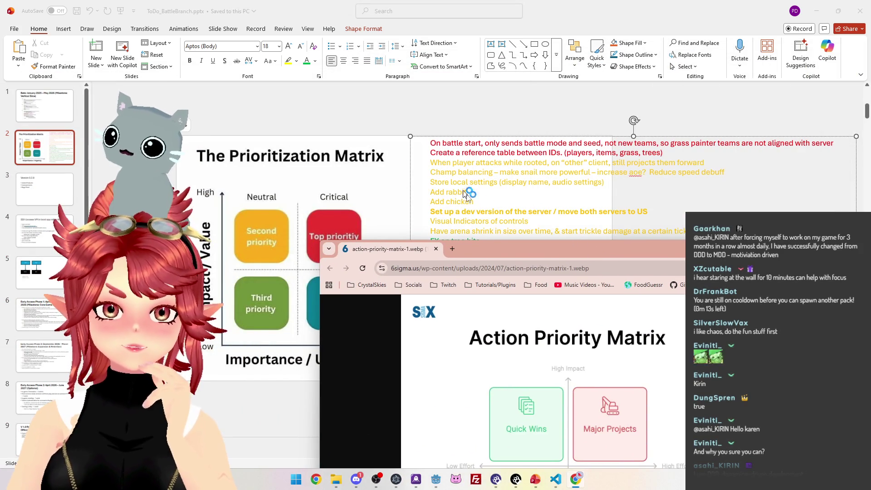
mouse_move(509, 252)
left_mouse_down()
mouse_move(422, 138)
mouse_move(661, 267)
mouse_move(524, 249)
left_mouse_up()
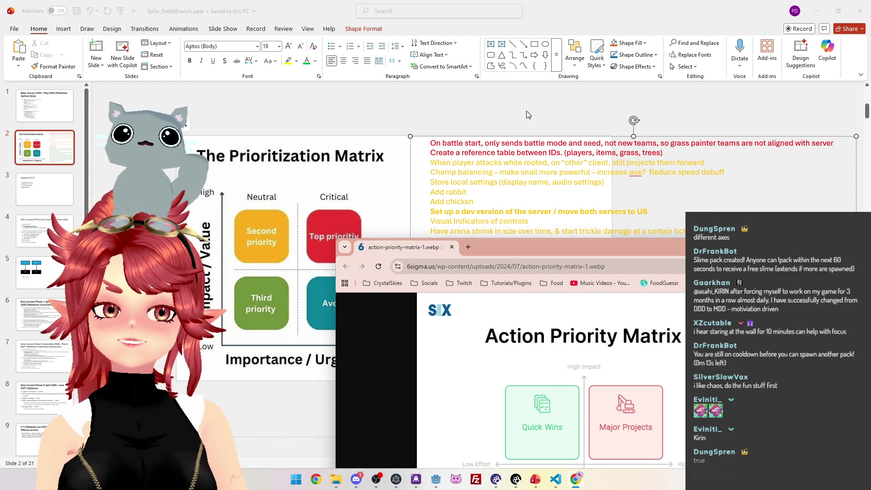
left_click_drag(668, 255, 723, 82)
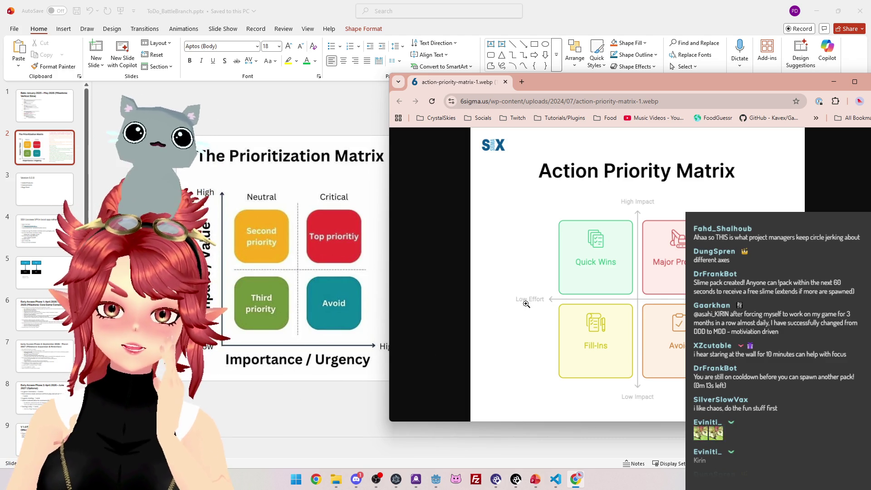
mouse_move(689, 81)
left_mouse_down()
mouse_move(307, 89)
mouse_move(592, 100)
mouse_move(585, 101)
left_mouse_up()
Add a new slide 3 and delete its empty placeholders
left_click(19, 134)
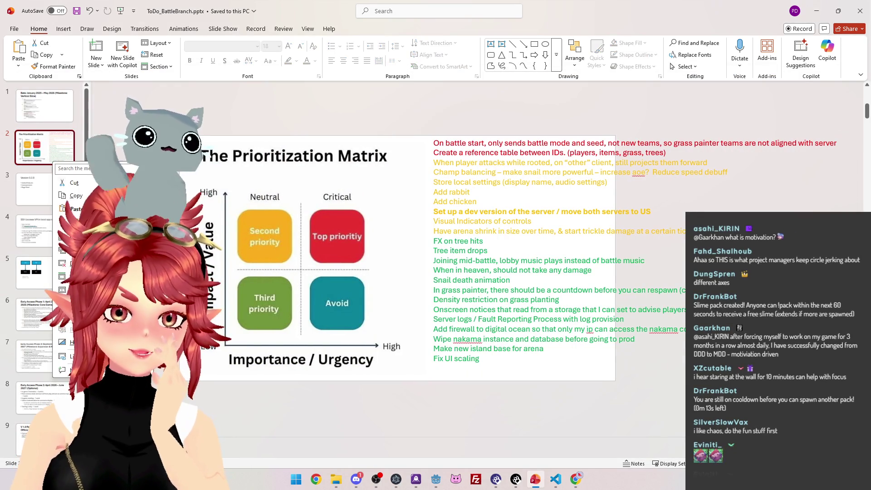
key("ctrl+m")
left_click_drag(256, 129, 722, 379)
key("End")
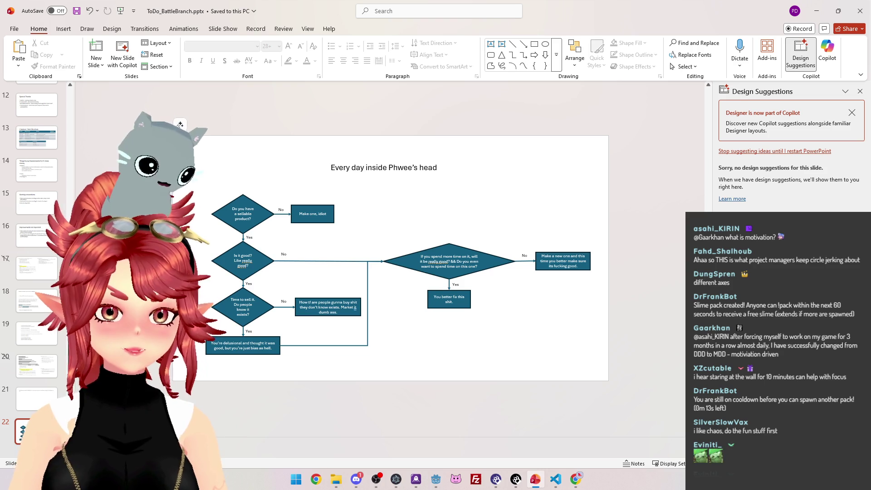
scroll(51, 325, "up", 10)
left_click(36, 167)
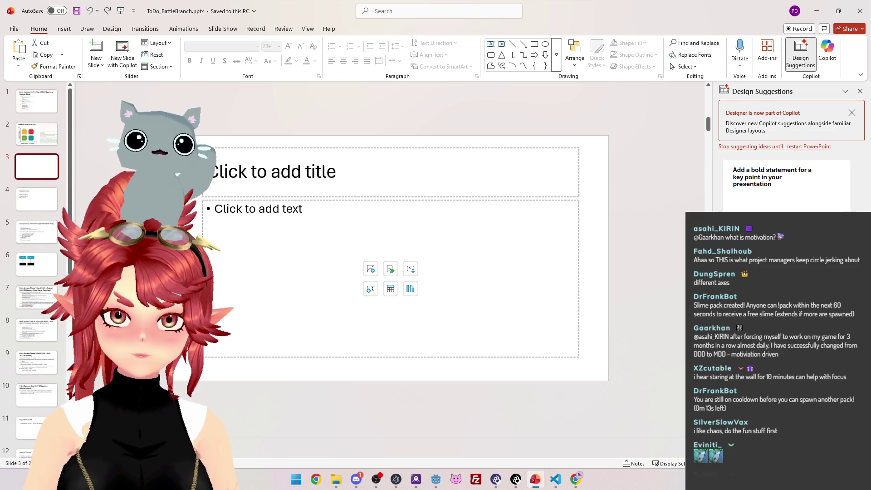
left_click(544, 394)
mouse_move(642, 408)
left_mouse_down()
mouse_move(516, 312)
mouse_move(217, 150)
left_mouse_up()
key("Delete")
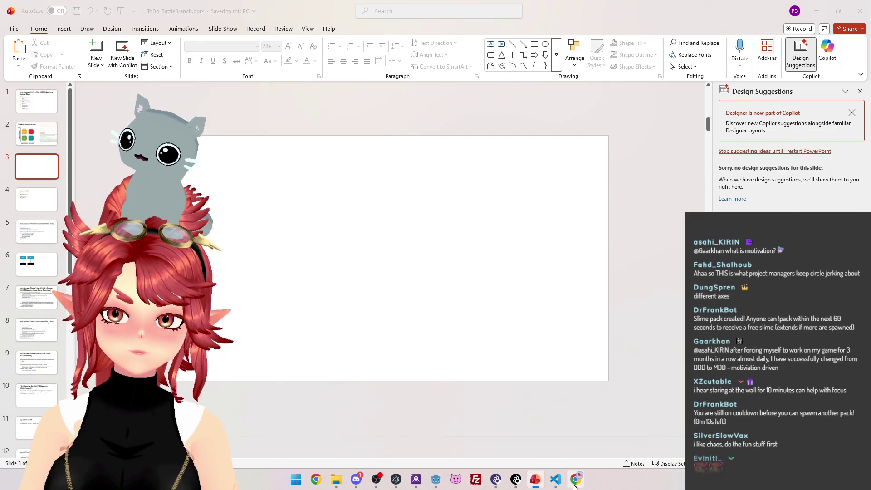
Snip the Action Priority Matrix from the browser image and paste it on slide 3, moved left
key("alt+Tab")
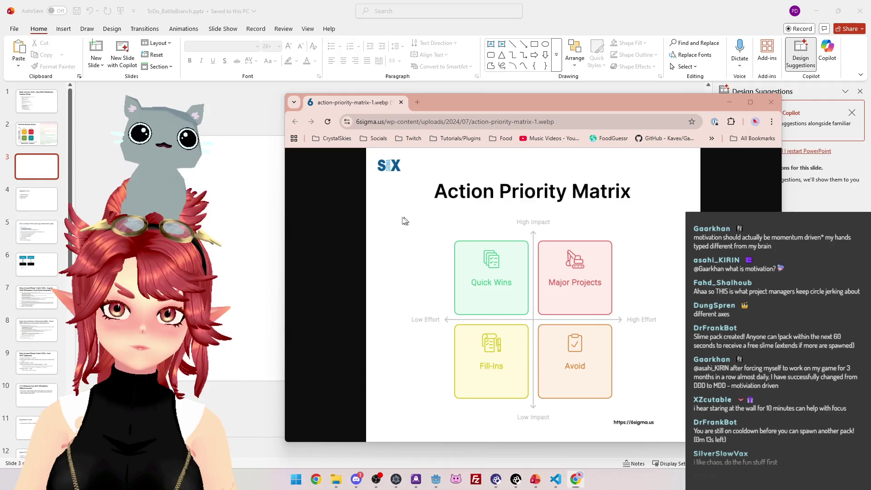
key("super+shift+s")
mouse_move(396, 210)
left_mouse_down()
mouse_move(673, 378)
mouse_move(673, 432)
left_mouse_up()
left_click(284, 239)
key("ctrl+v")
mouse_move(345, 244)
left_mouse_down()
mouse_move(274, 223)
mouse_move(247, 233)
left_mouse_up()
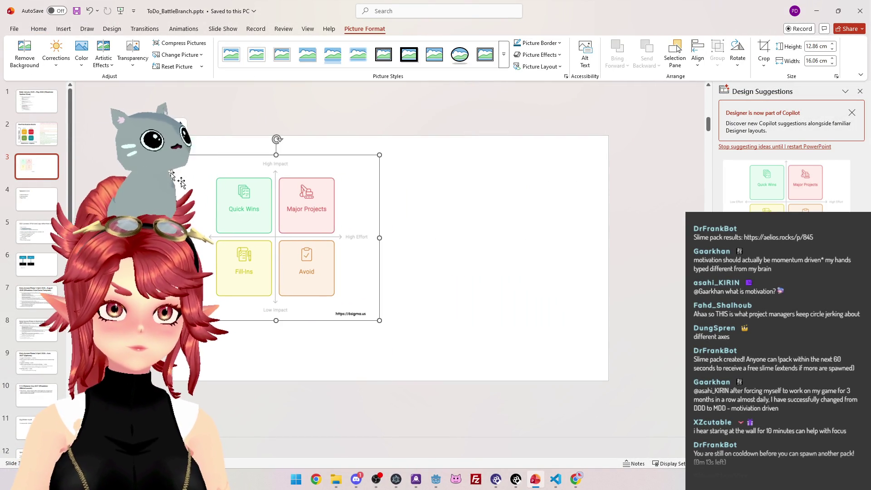
Copy the to-do text box from slide 2 onto slide 3
left_click(37, 134)
left_click(386, 135)
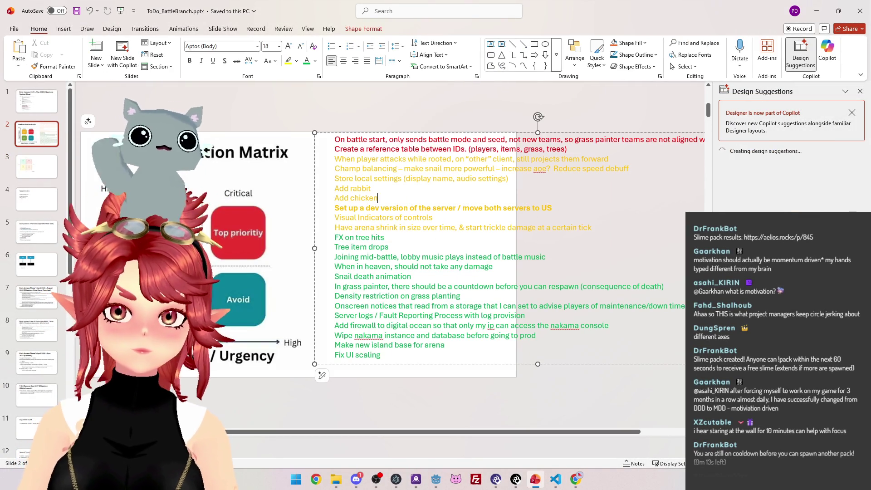
key("ctrl+c")
left_click(37, 166)
key("ctrl+v")
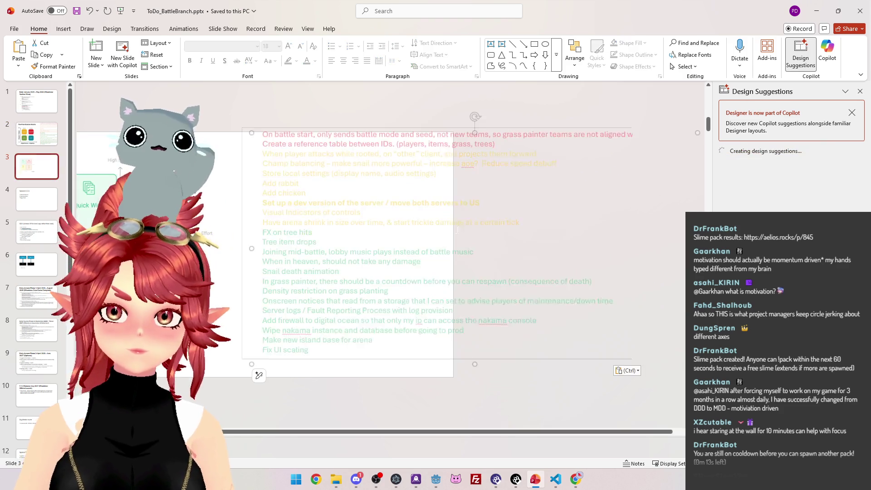
Make all the pasted to-do list text black
left_click(271, 140)
key("ctrl+a")
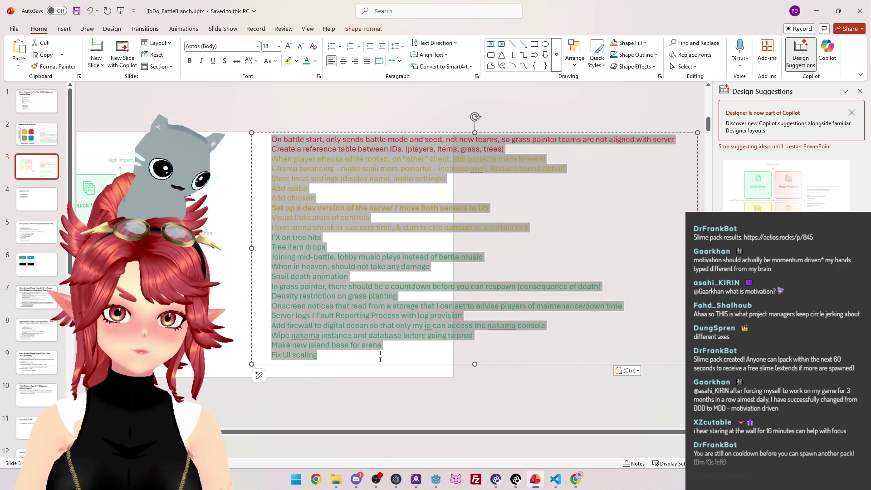
left_click(315, 62)
left_click(321, 108)
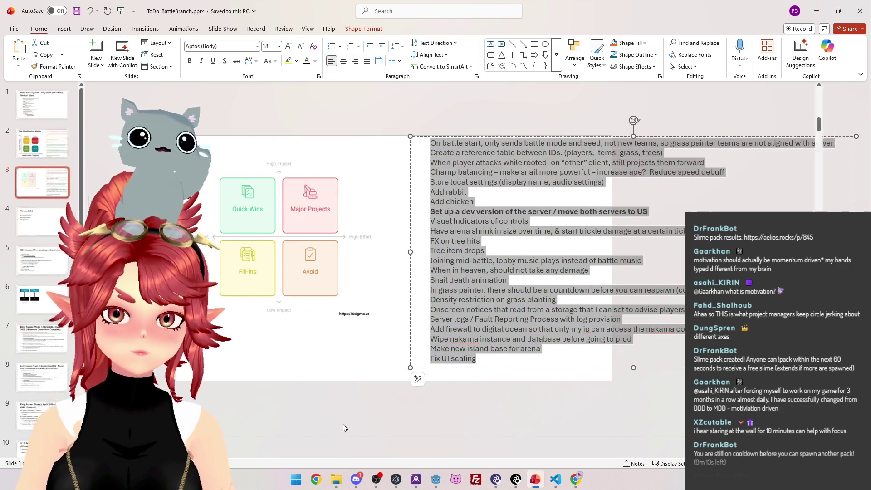
left_click(490, 232)
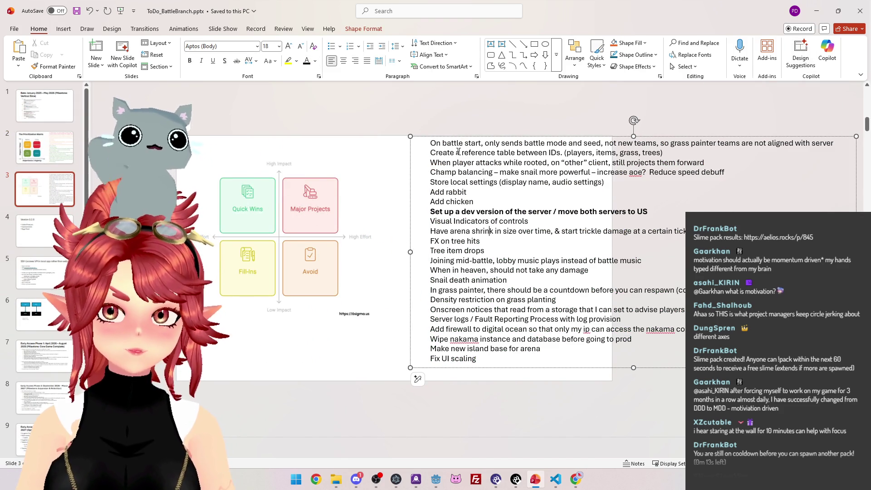
scroll(457, 152, "up", 2)
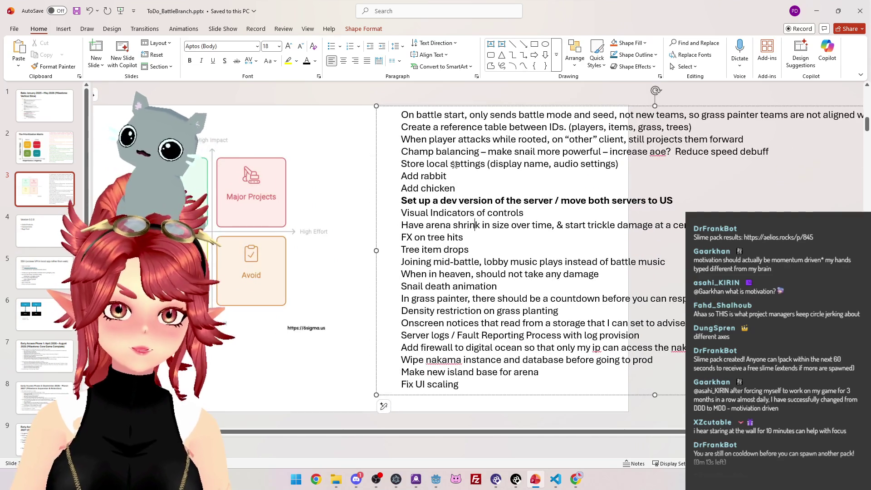
left_click(316, 173)
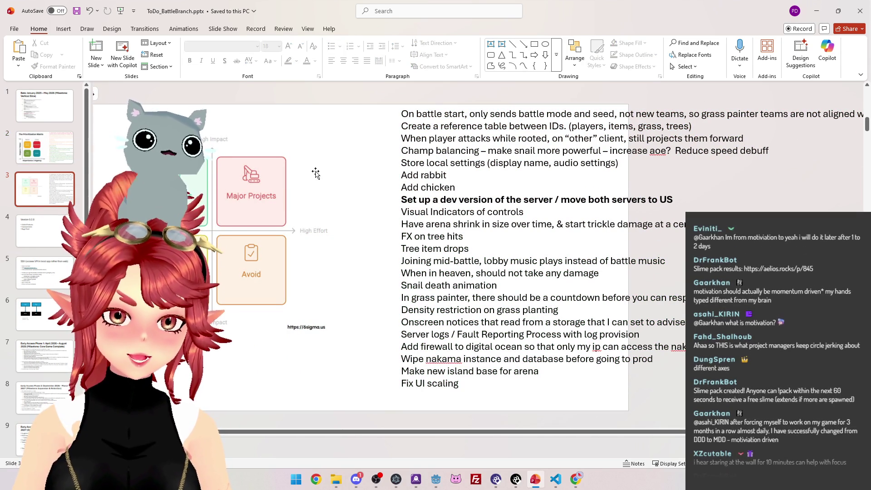
left_click(449, 114)
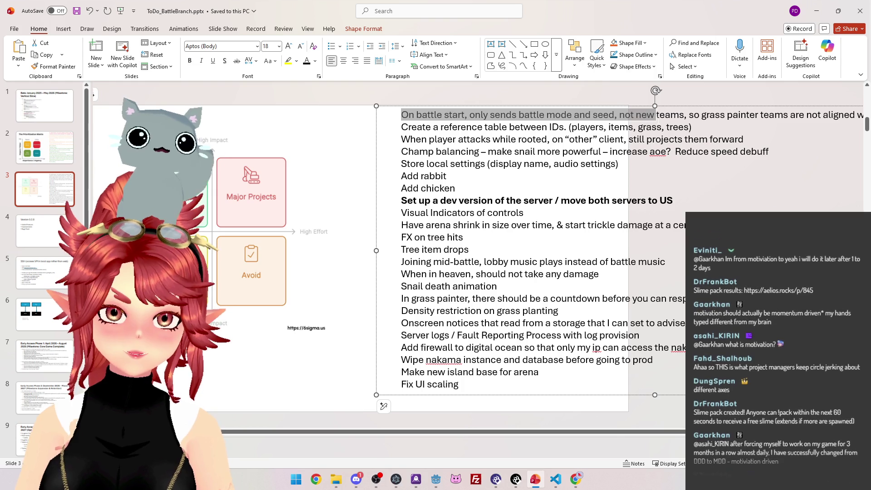
Widen the to-do list box so lines fit on one row, then shift it left
left_click_drag(655, 251, 855, 251)
left_click_drag(499, 106, 421, 106)
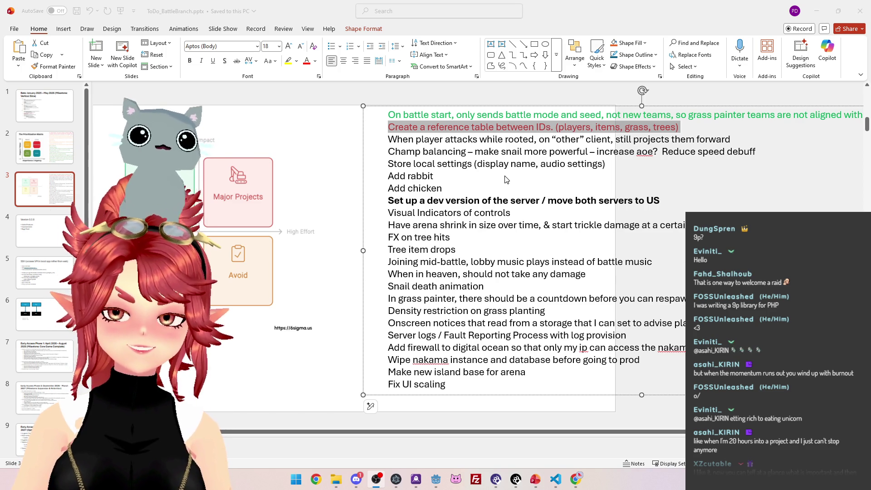
left_click_drag(389, 140, 741, 135)
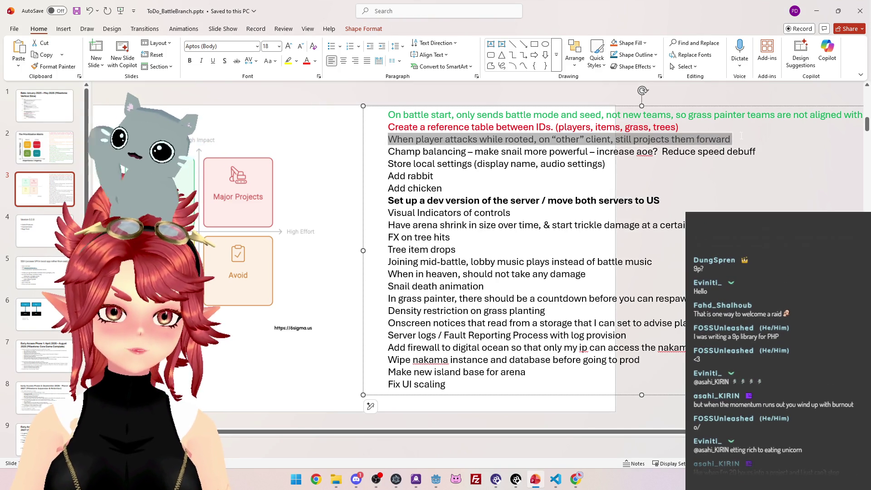
left_click(317, 60)
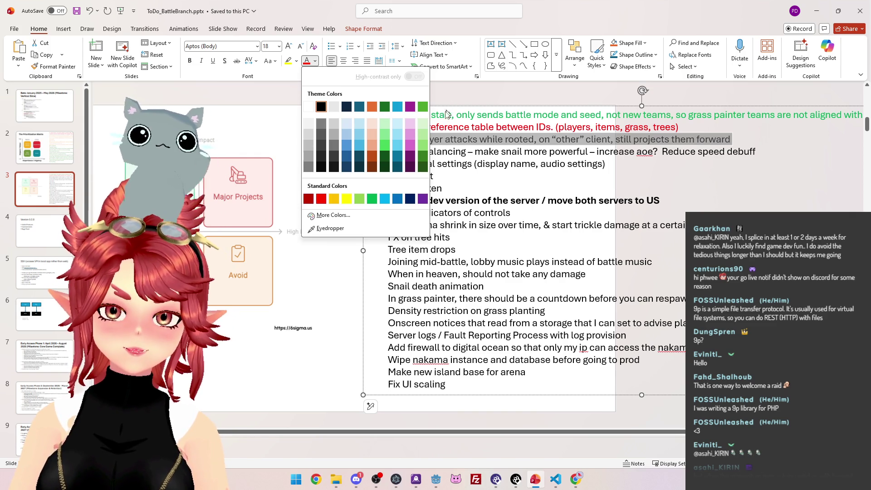
left_click(480, 151)
left_click_drag(388, 151, 776, 154)
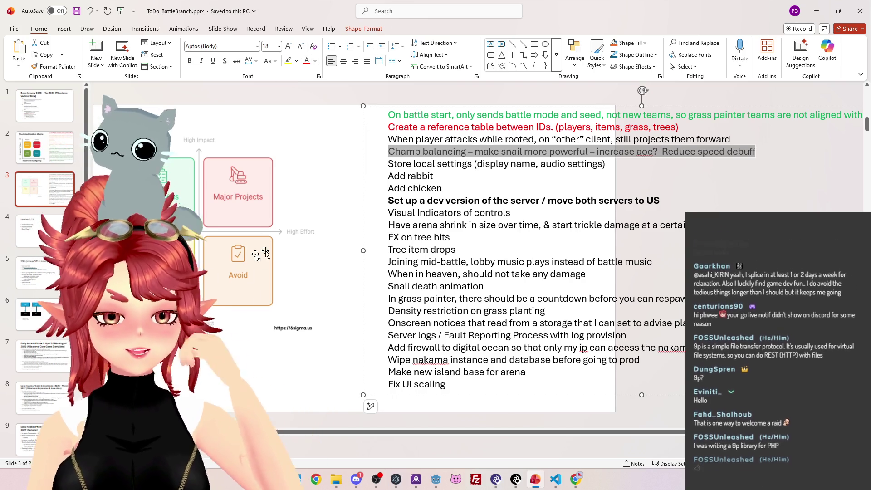
key("alt")
key("Escape")
key("Escape")
scroll(250, 235, "down", 2)
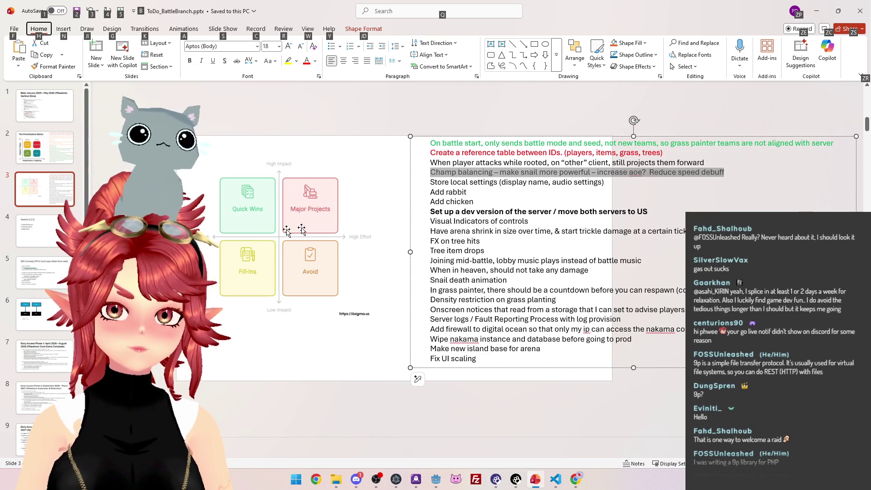
key("ctrl+z")
key("ctrl+z")
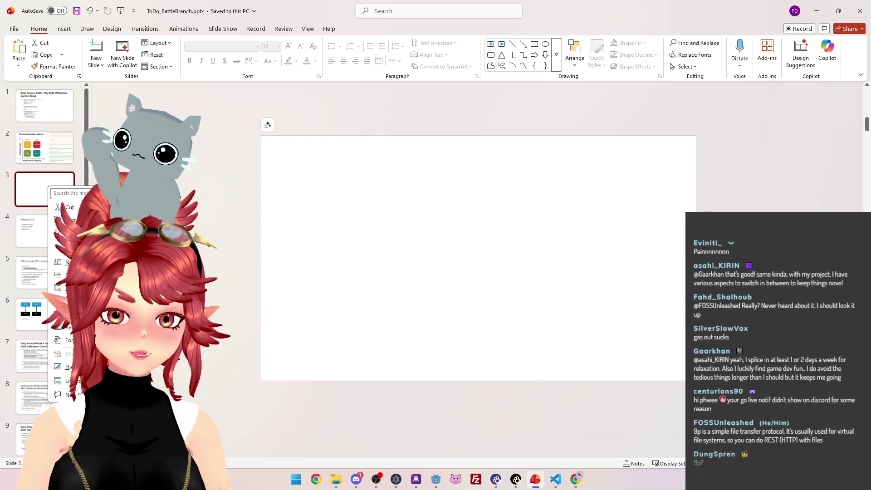
Delete the blank slide 3
right_click(48, 187)
left_click(68, 287)
key("Up")
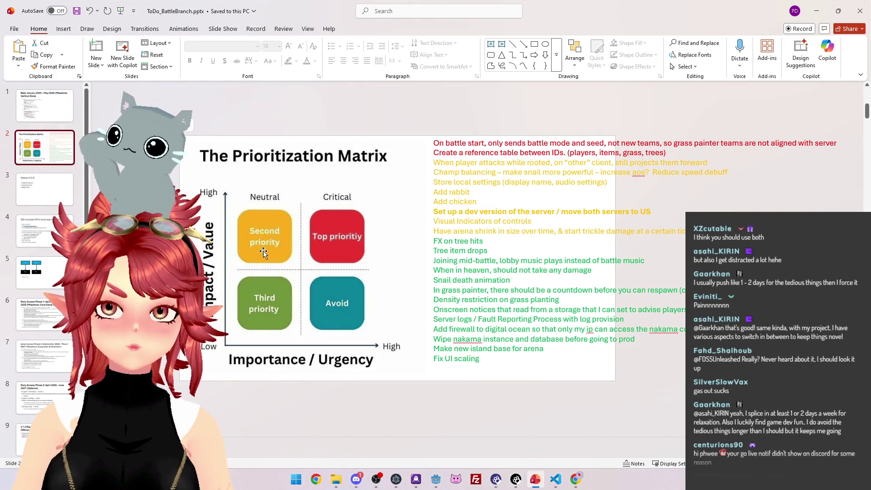
Delete the task-list text box from the Prioritization Matrix slide
left_click(450, 153)
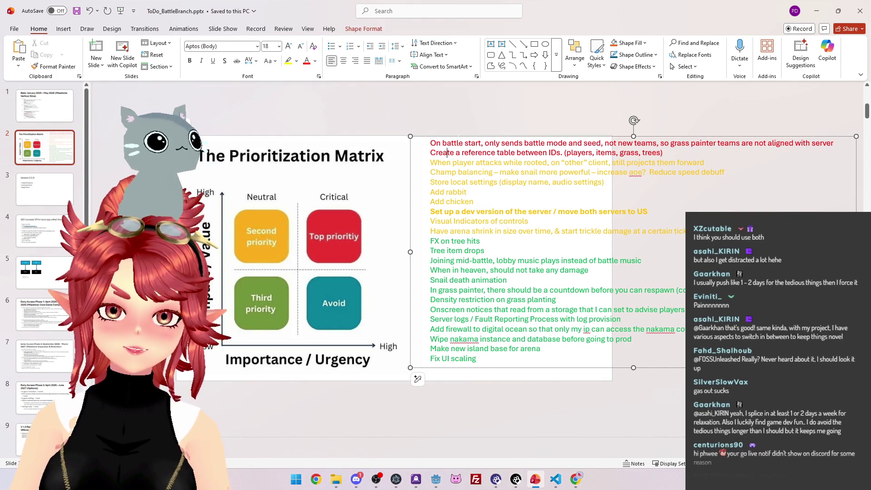
left_click(457, 136)
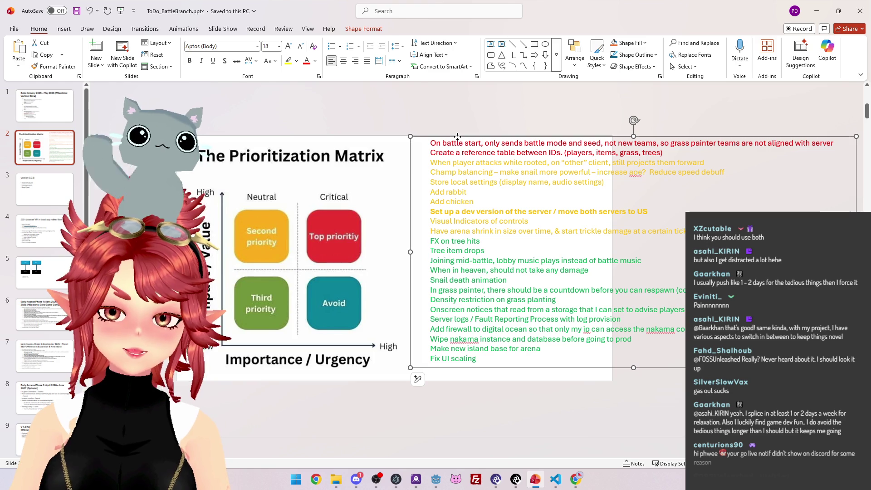
key("Delete")
Delete the Prioritization Matrix slide and return to the Beta milestone slide
left_click(62, 165)
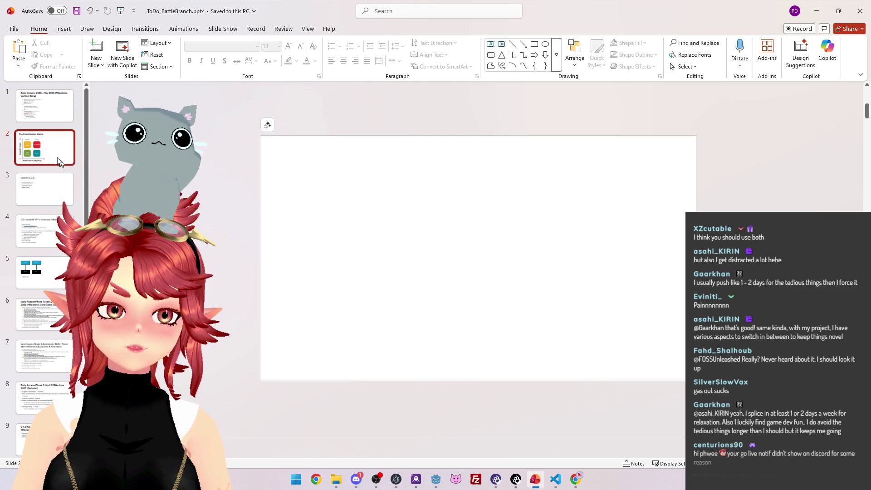
right_click(62, 164)
left_click(86, 256)
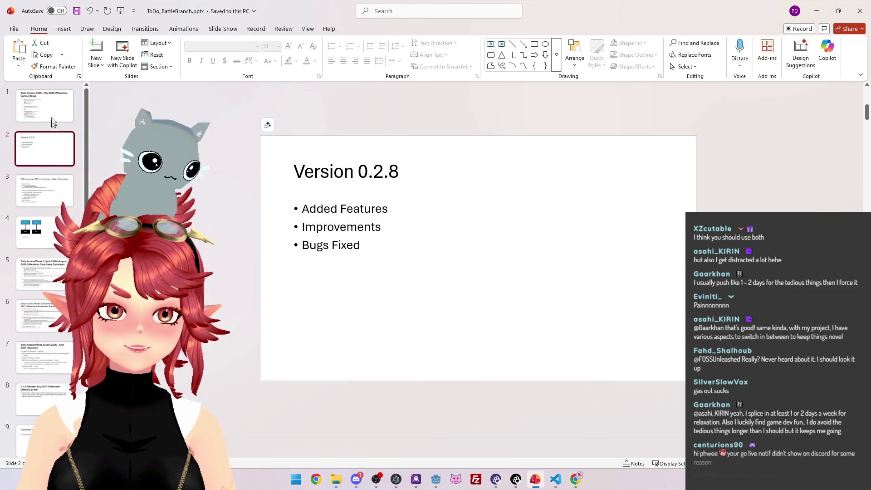
left_click(53, 122)
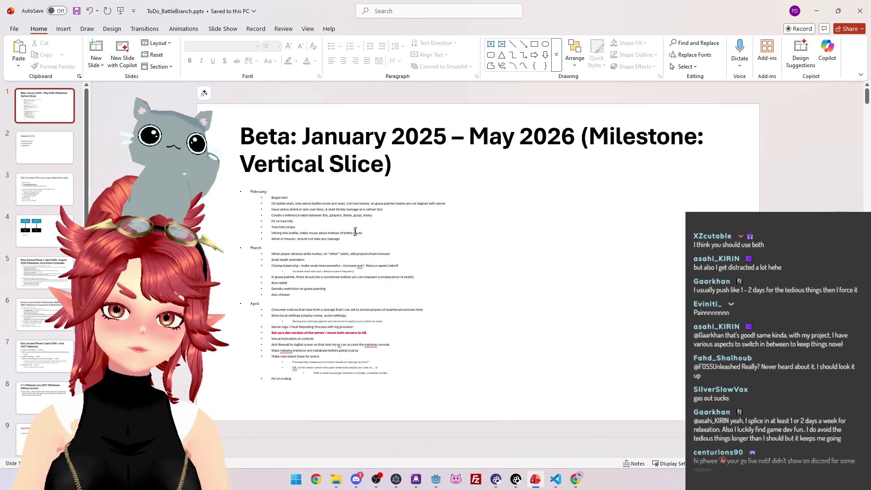
Review the Beta task list on slide 1, then bring the Action Priority Matrix browser window forward
scroll(358, 227, "up", 2)
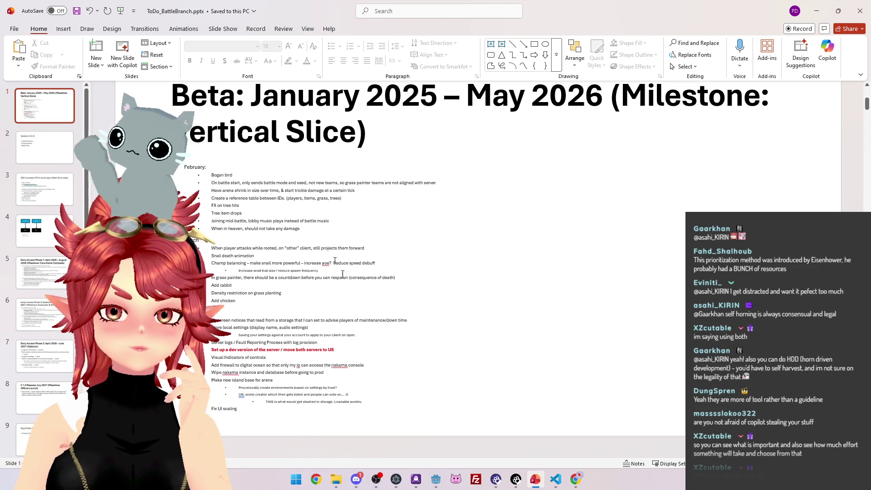
left_click(242, 213)
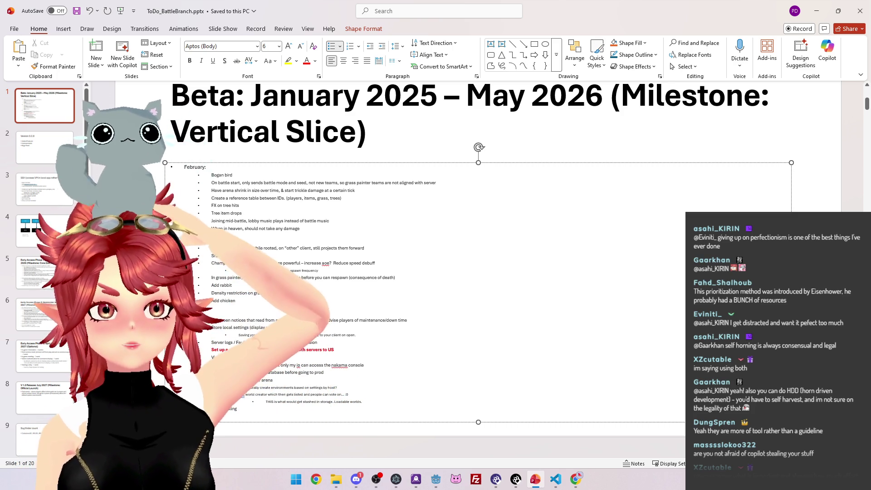
key("alt+Tab")
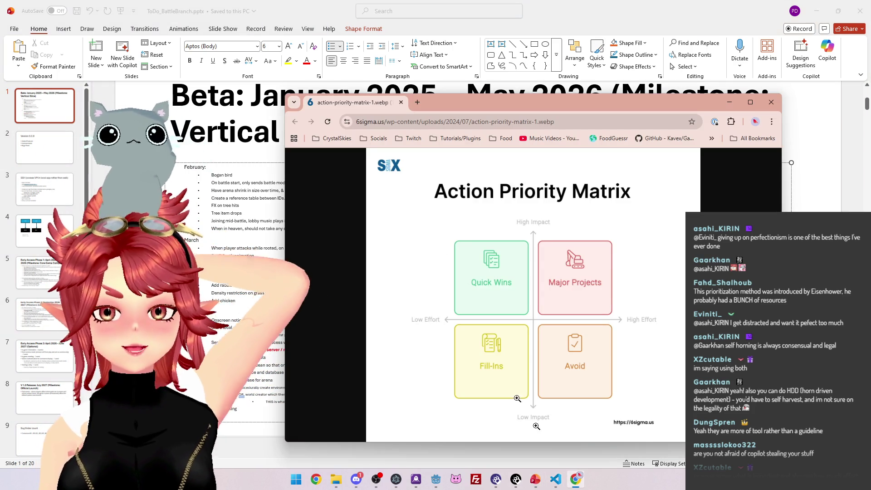
Replace the matrix image tab with the FoodGuessr bookmark and maximize the Chrome window
left_click(416, 104)
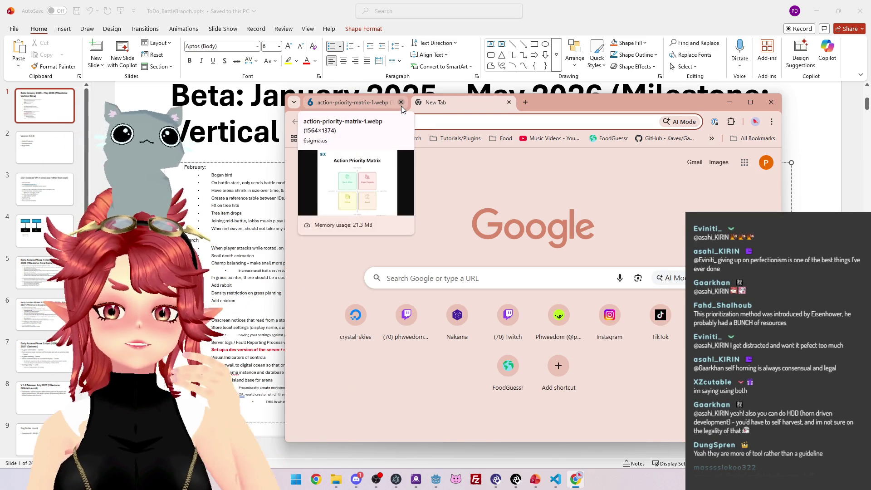
left_click(401, 104)
left_click_drag(499, 105, 403, 62)
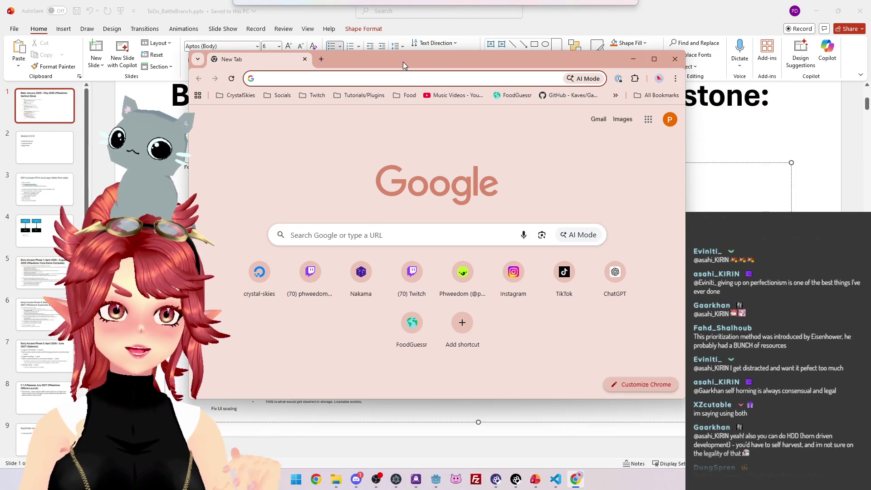
mouse_move(650, 61)
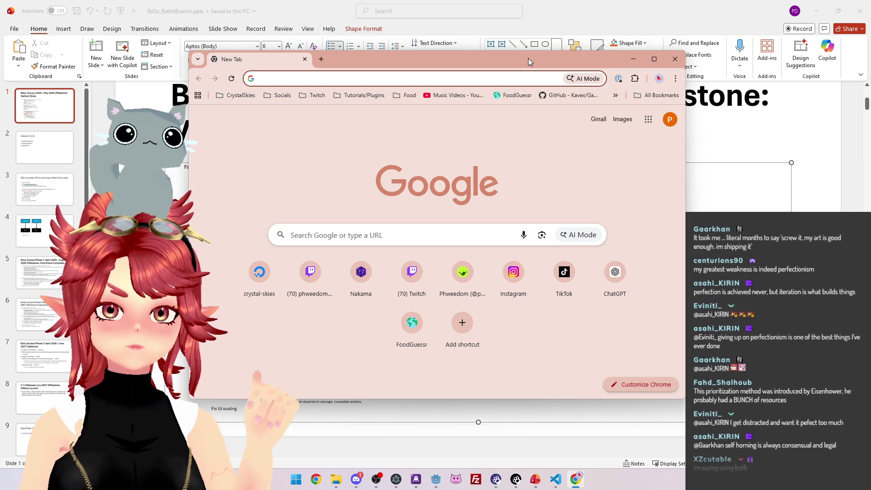
left_click(513, 95)
left_click(655, 59)
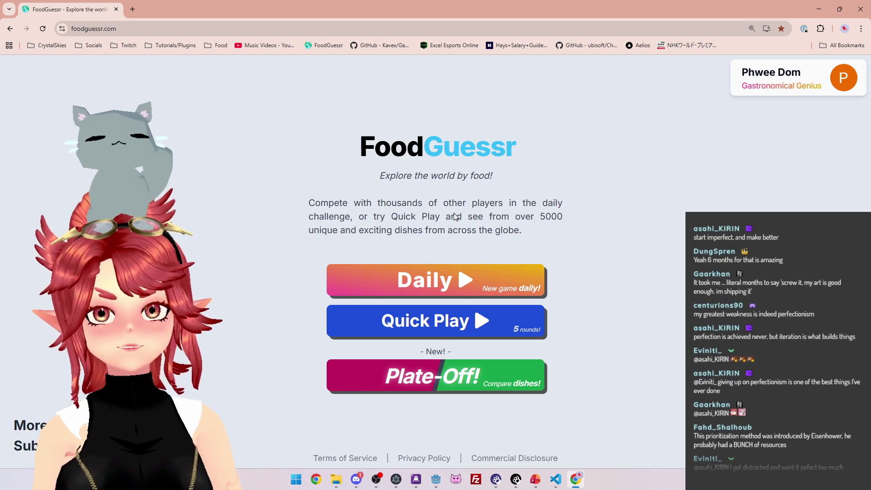
Start the Daily challenge and guess United States for the round 1 burger
left_click(489, 287)
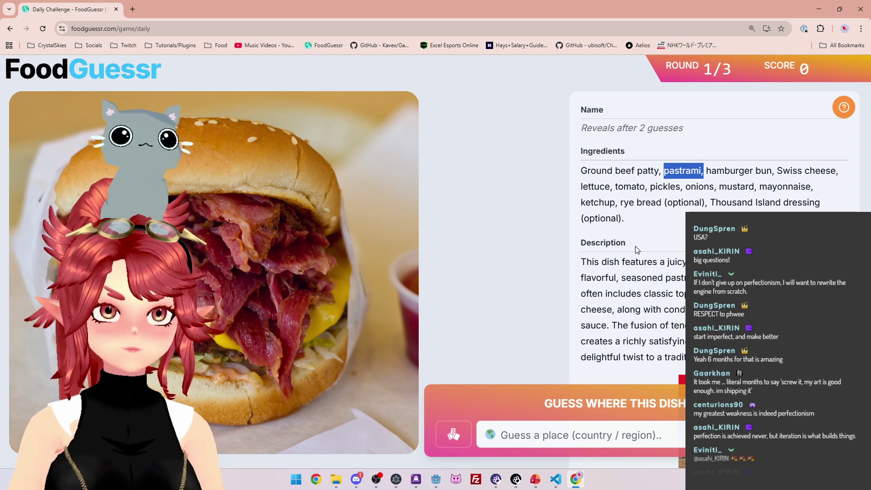
left_click(596, 437)
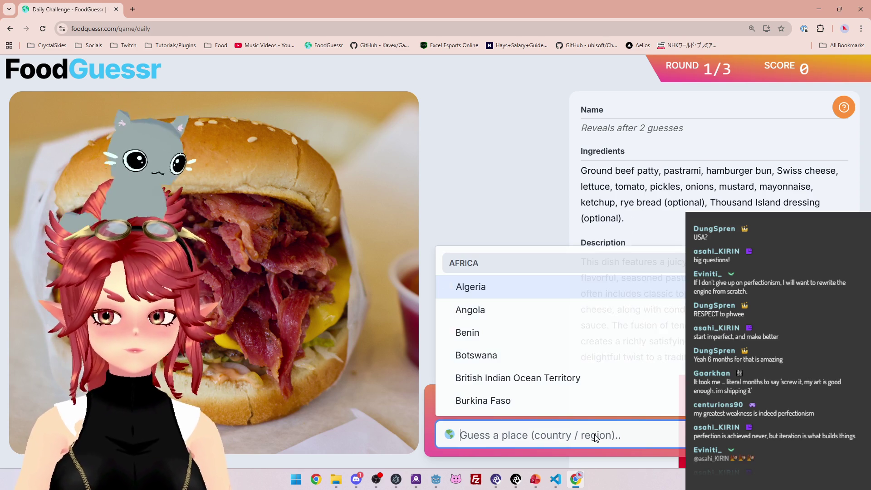
type("uni")
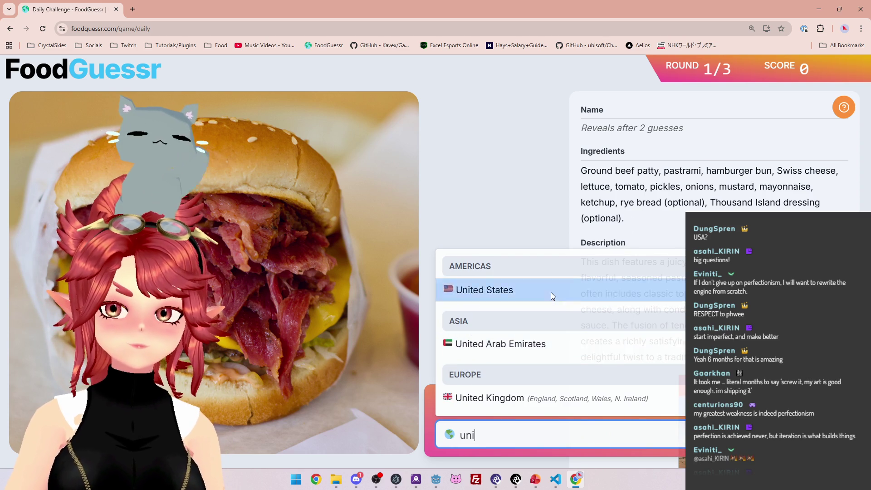
left_click(552, 296)
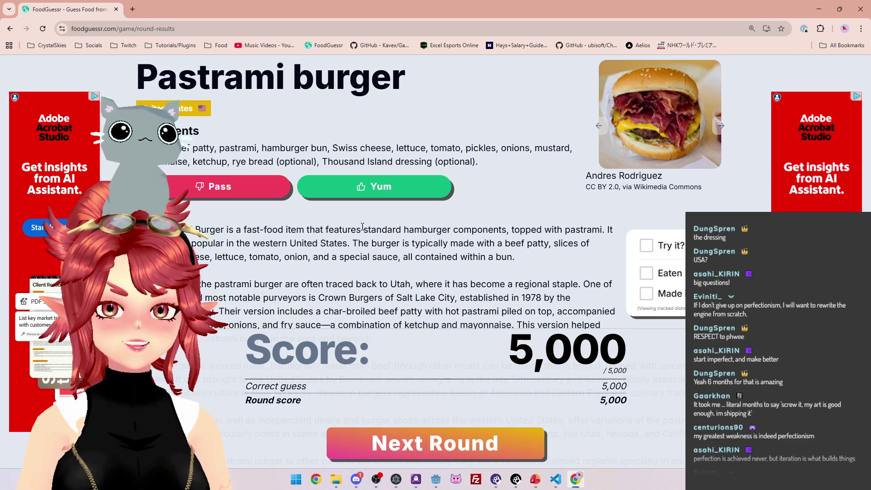
Highlight the Thousand Island dressing and preparation notes in the Pastrami burger results
left_click_drag(328, 161, 427, 162)
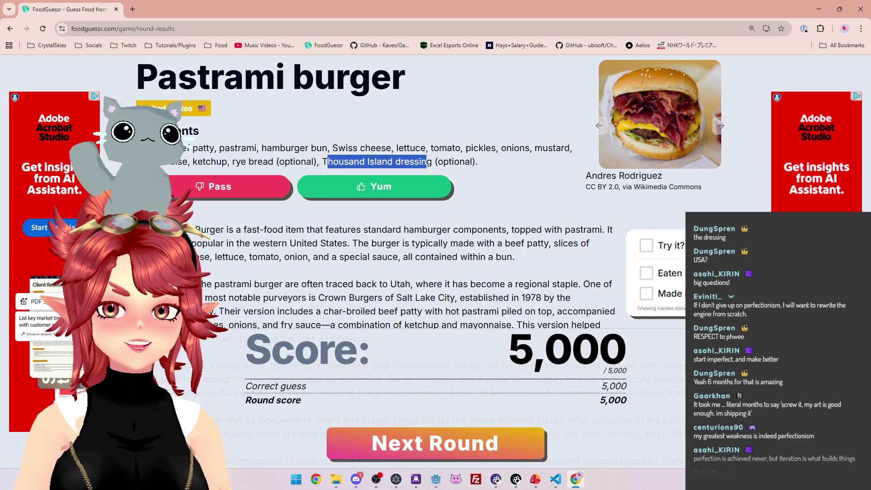
left_click_drag(373, 244, 390, 256)
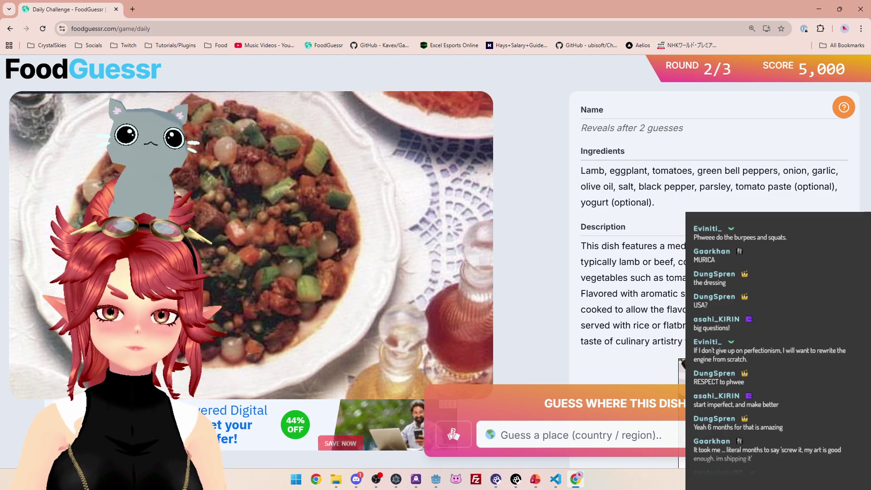
Highlight round 2's ingredient list, then open a new tab and the Google apps menu
left_click_drag(596, 186, 751, 179)
mouse_move(806, 171)
left_mouse_down()
mouse_move(730, 187)
mouse_move(774, 187)
left_mouse_up()
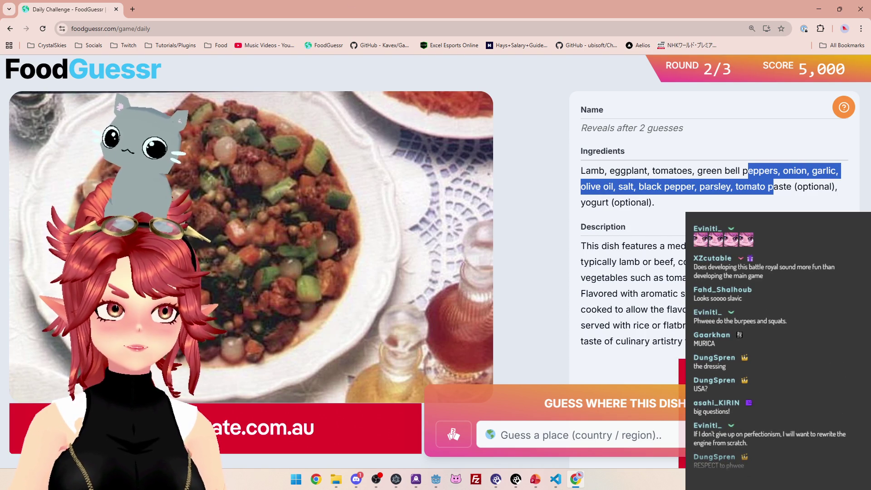
left_click_drag(639, 171, 738, 186)
left_click(739, 187)
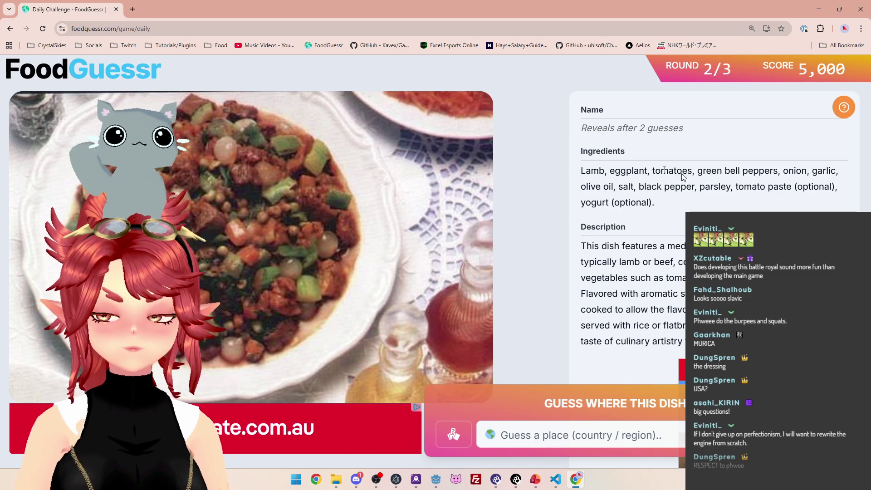
mouse_move(581, 171)
left_mouse_down()
mouse_move(804, 186)
mouse_move(821, 202)
mouse_move(795, 209)
left_mouse_up()
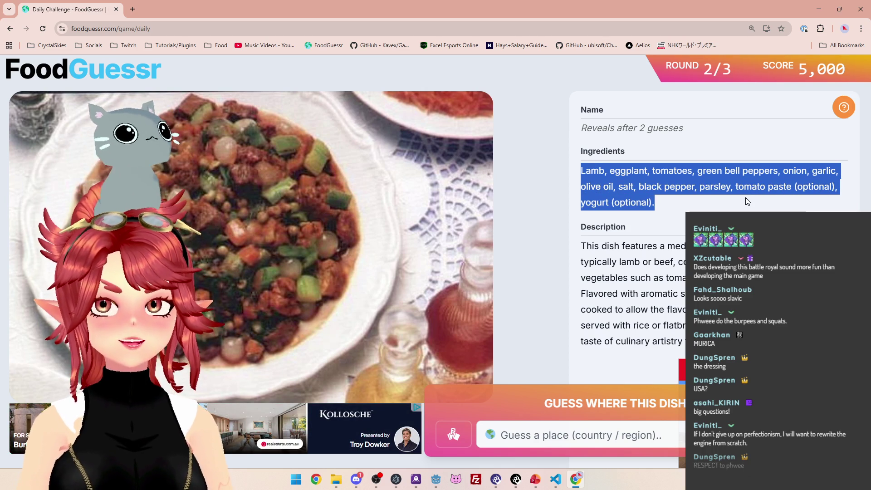
left_click(584, 170)
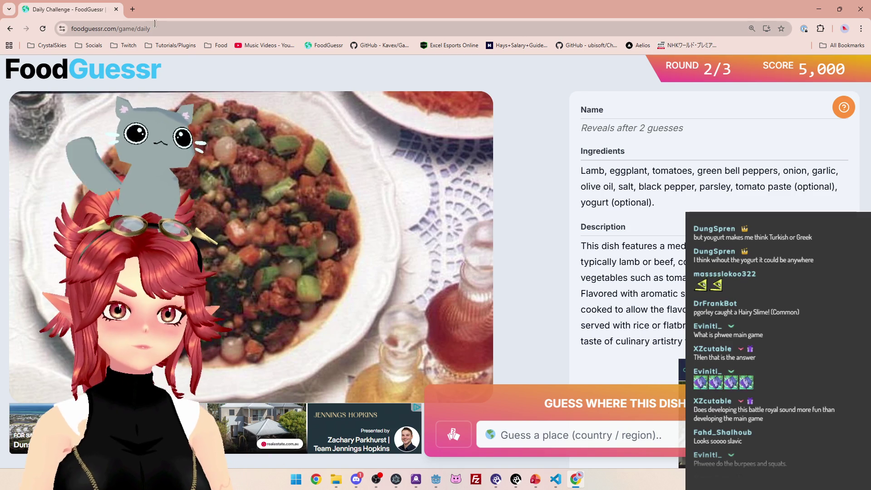
left_click(132, 9)
left_click(835, 69)
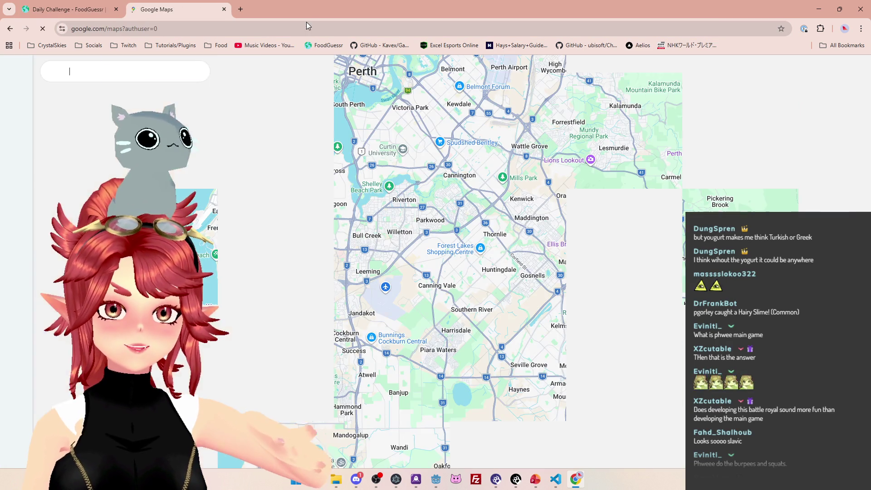
Move Google Maps from Perth to the eastern Mediterranean, Türkiye and Middle East, then return to FoodGuessr round 2
scroll(376, 263, "down", 5)
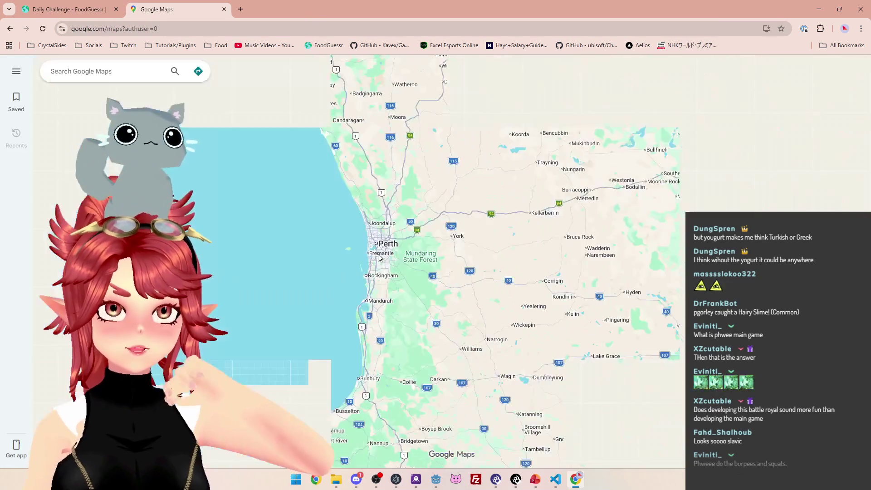
scroll(376, 255, "down", 5)
mouse_move(386, 172)
left_mouse_down()
mouse_move(407, 231)
mouse_move(563, 318)
left_mouse_up()
scroll(395, 244, "up", 3)
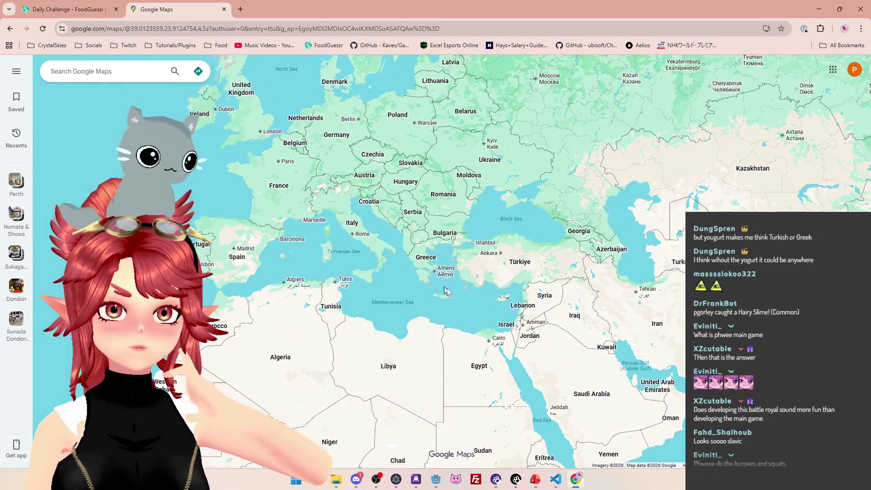
scroll(363, 151, "up", 3)
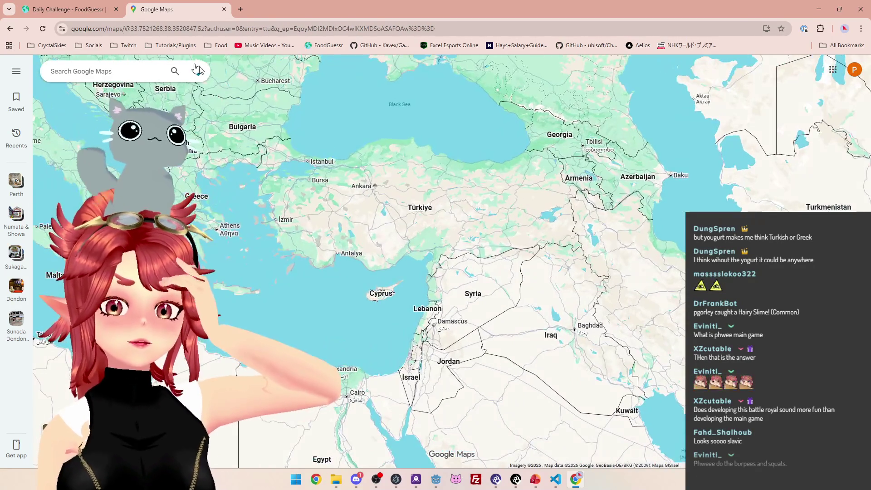
left_click(79, 10)
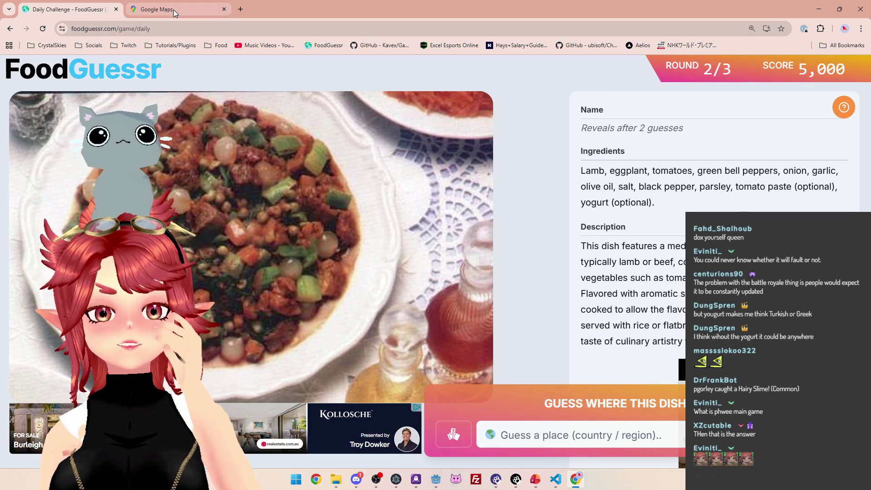
left_click(174, 9)
scroll(516, 348, "down", 5)
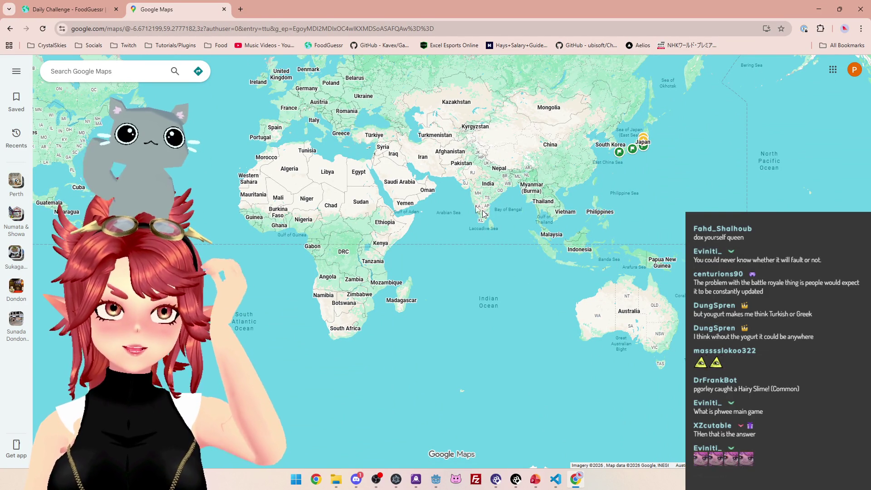
scroll(418, 184, "up", 3)
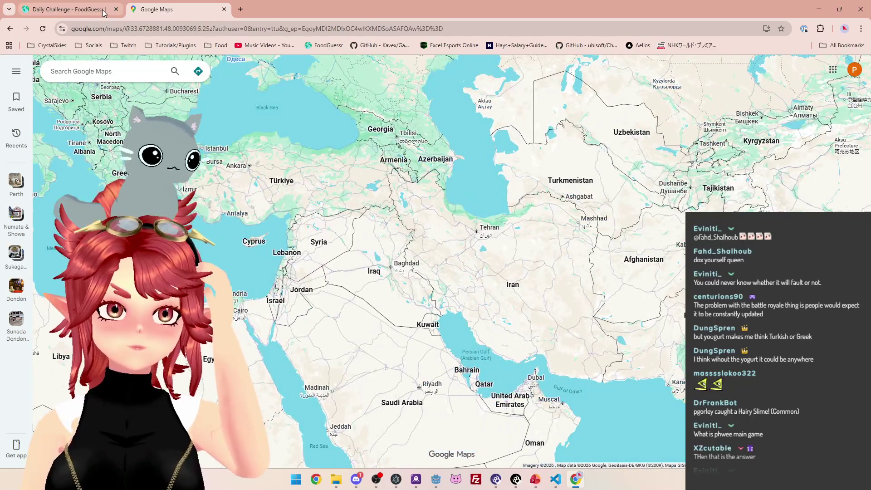
left_click(68, 9)
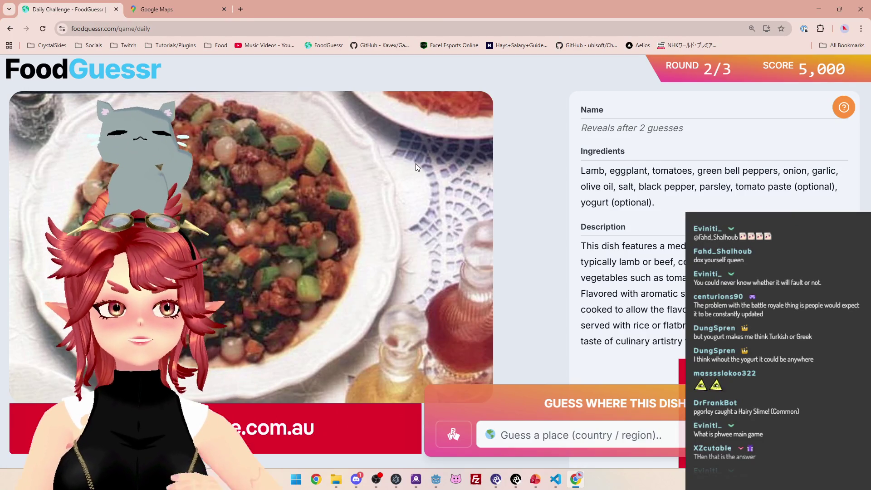